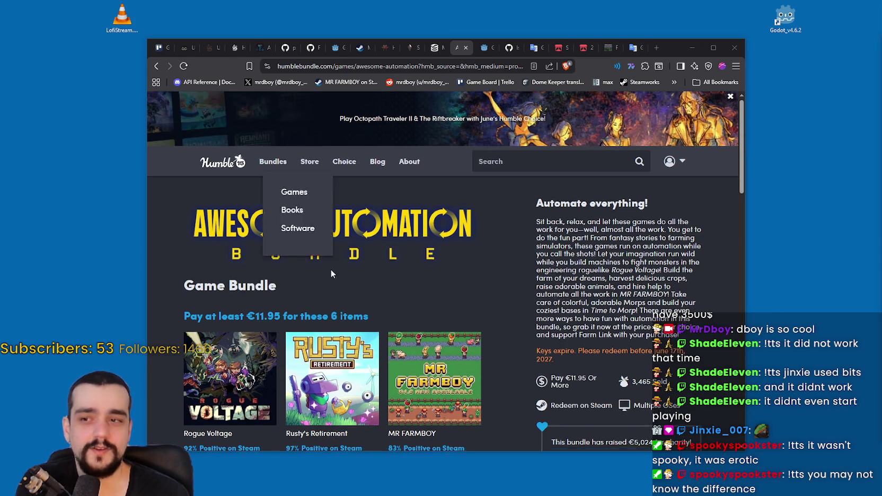
# Bring the Humble Bundle Awesome Automation page back, showing its €11.95 six-game tier
pyautogui.scroll(-4, 330, 269)
pyautogui.scroll(1, 331, 269)
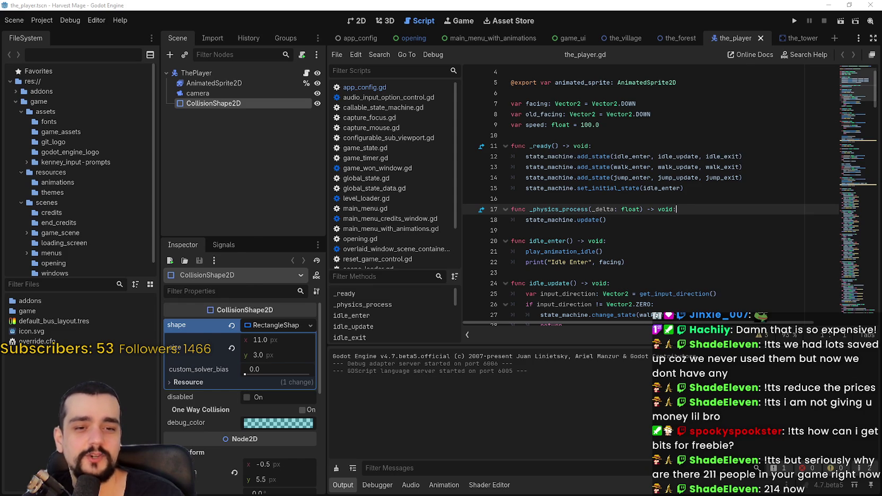
pyautogui.hotkey('alt', 'Tab')
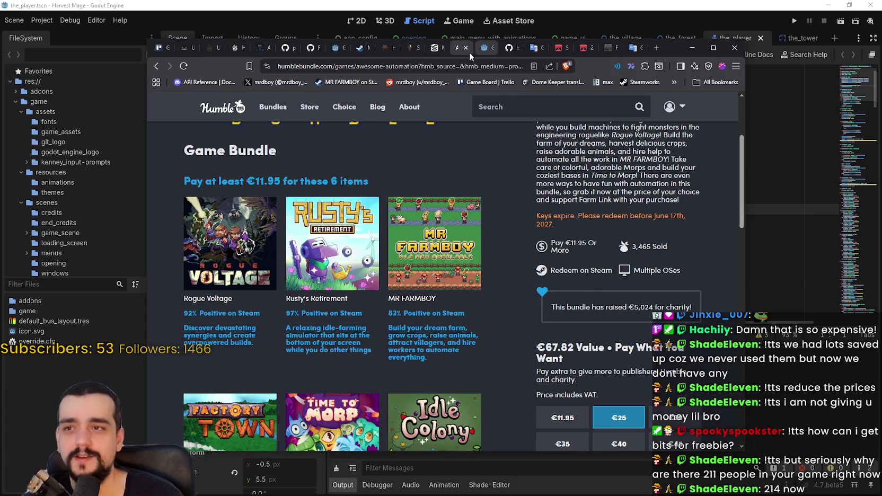
# Reload the SteamDB MR FARMBOY page to see 130 current players and its charts
pyautogui.click(434, 48)
pyautogui.rightClick(666, 271)
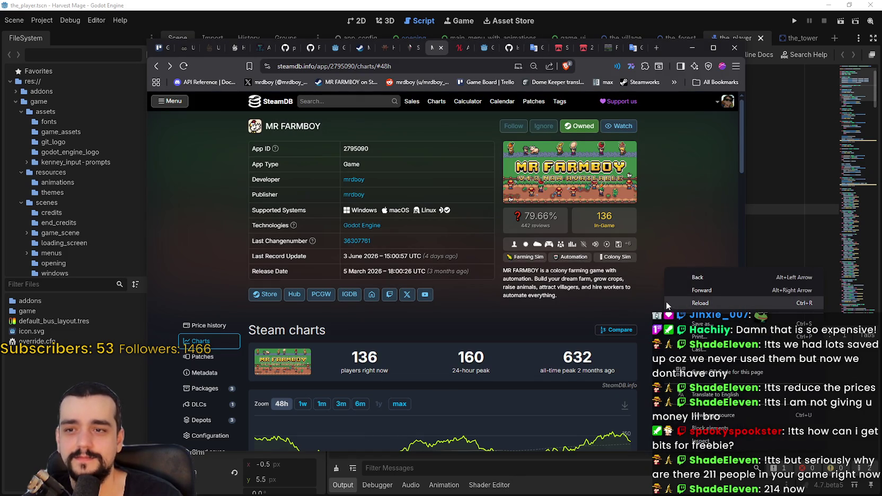
pyautogui.click(685, 302)
pyautogui.scroll(-2, 686, 299)
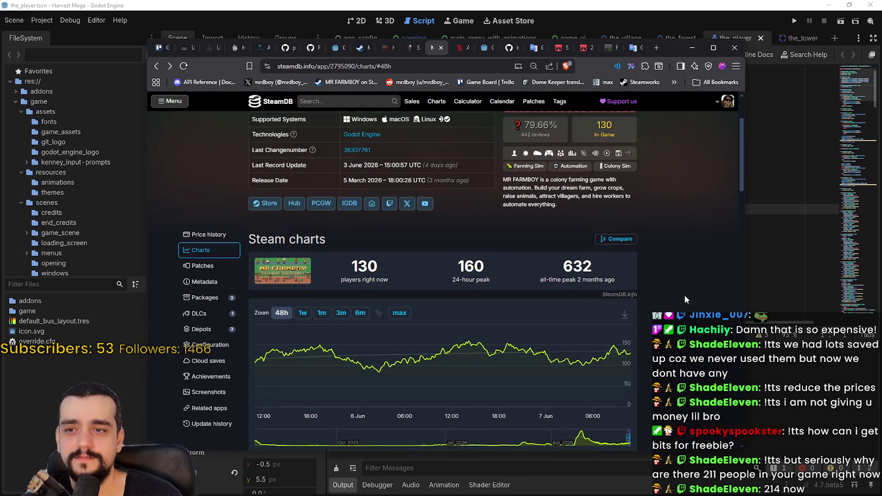
pyautogui.scroll(2, 668, 322)
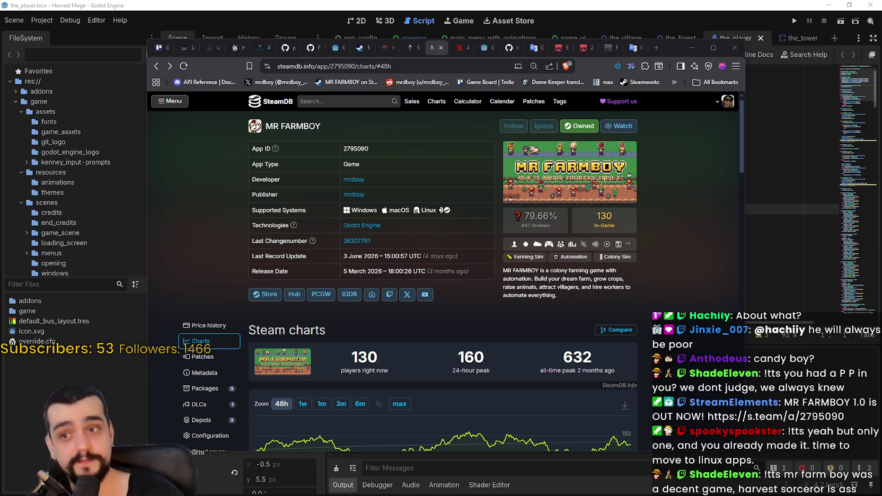
# Run Harvest Mage from the editor and confirm New Game to spawn beside the tower
pyautogui.click(685, 4)
pyautogui.click(696, 114)
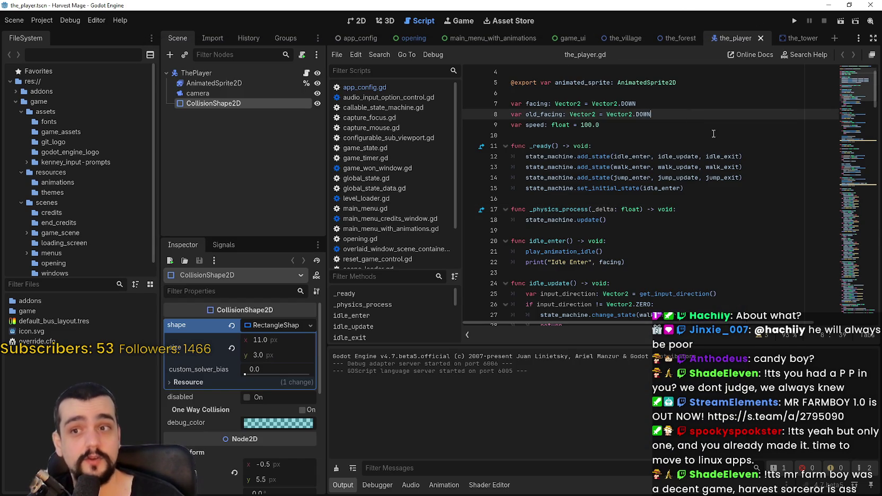
pyautogui.click(790, 22)
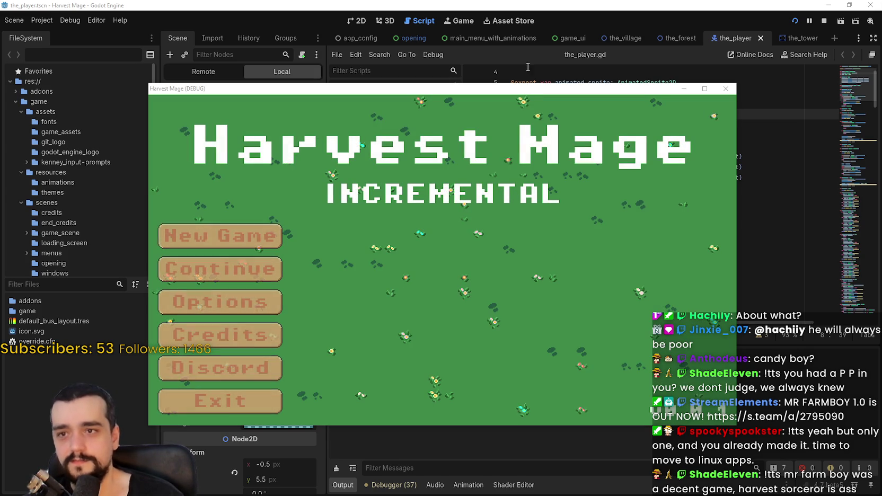
pyautogui.moveTo(538, 87); pyautogui.dragTo(616, 18)
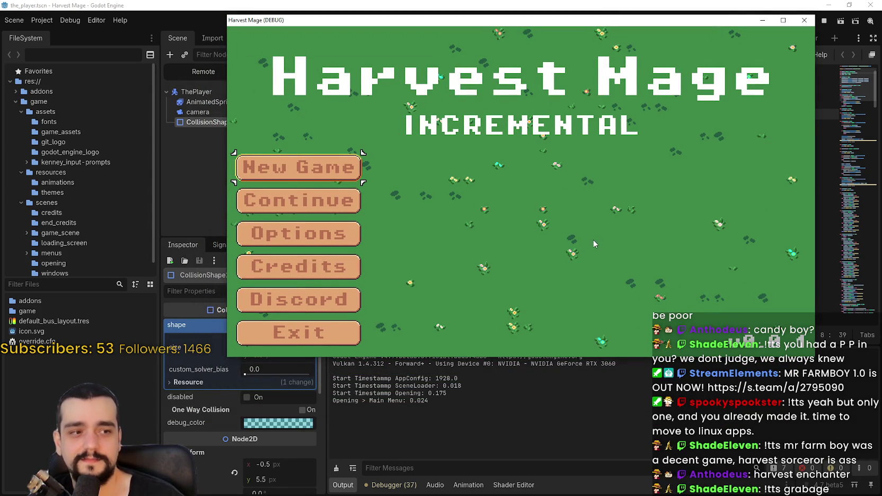
pyautogui.click(330, 170)
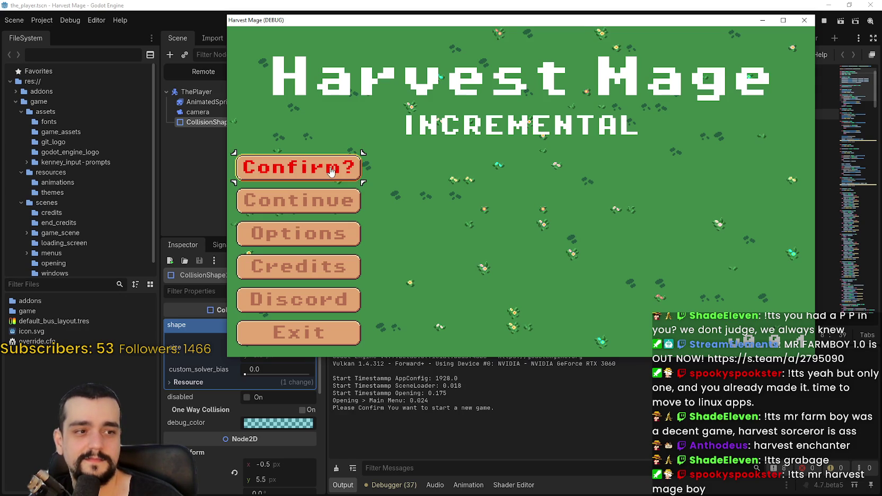
pyautogui.click(328, 171)
pyautogui.click(329, 171)
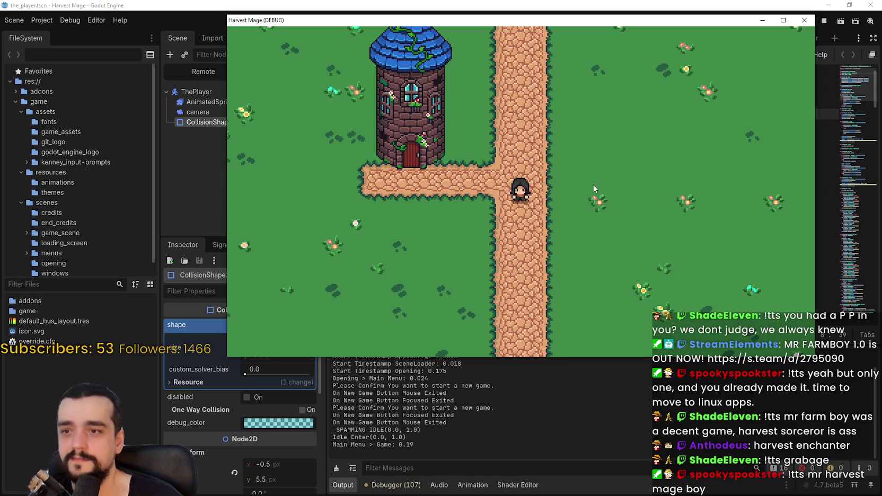
# Maximize the game window and walk the mage around the tower grounds with WASD
pyautogui.press('super+Up')
pyautogui.press('a')
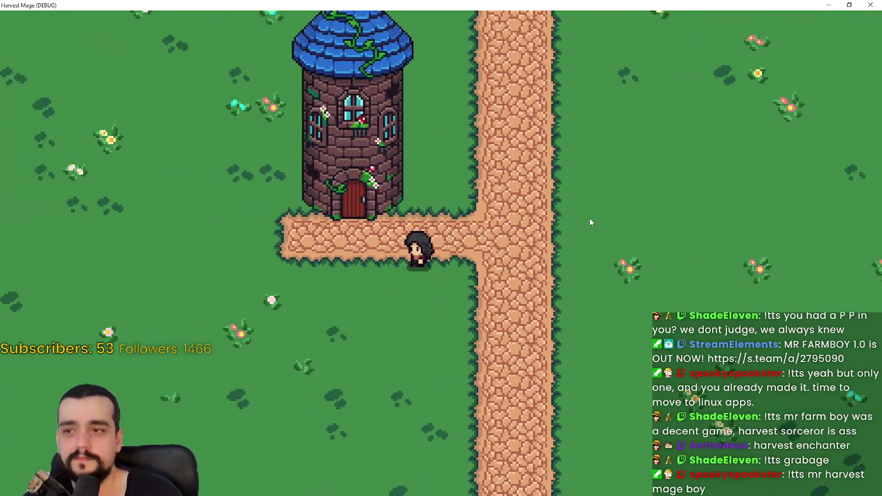
pyautogui.press('d')
pyautogui.press('d')
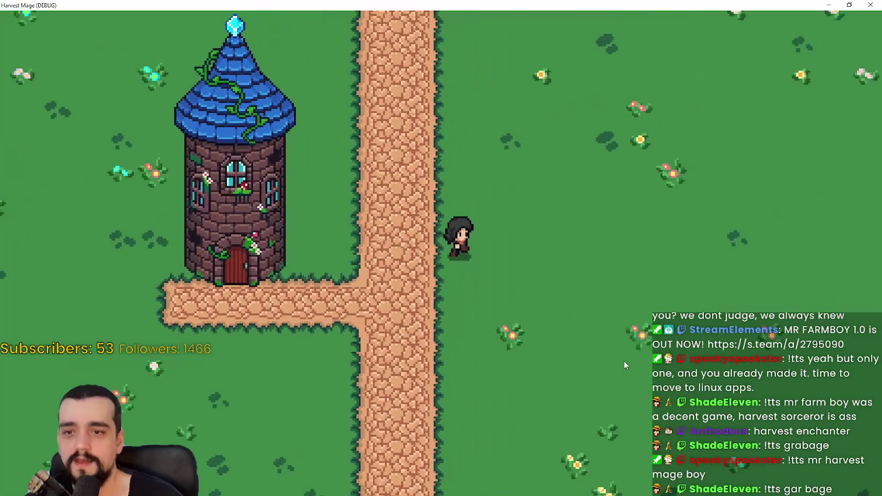
pyautogui.press('w')
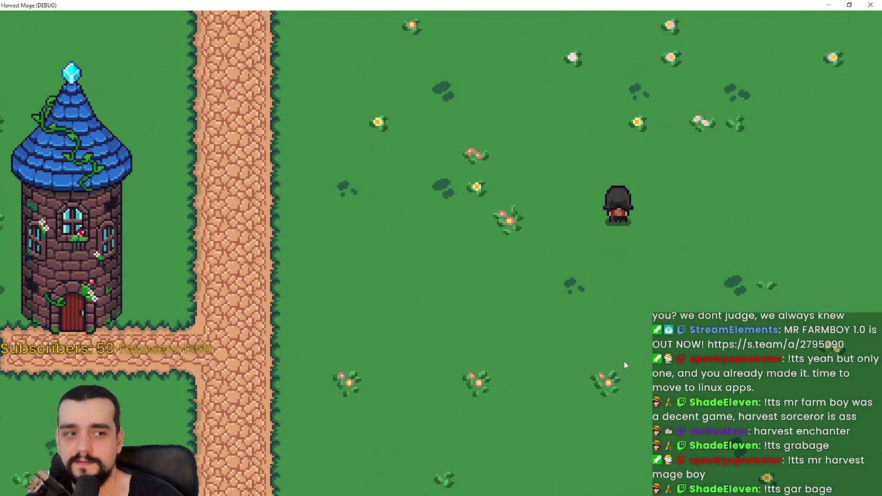
pyautogui.press('a')
pyautogui.press('w')
pyautogui.press('a')
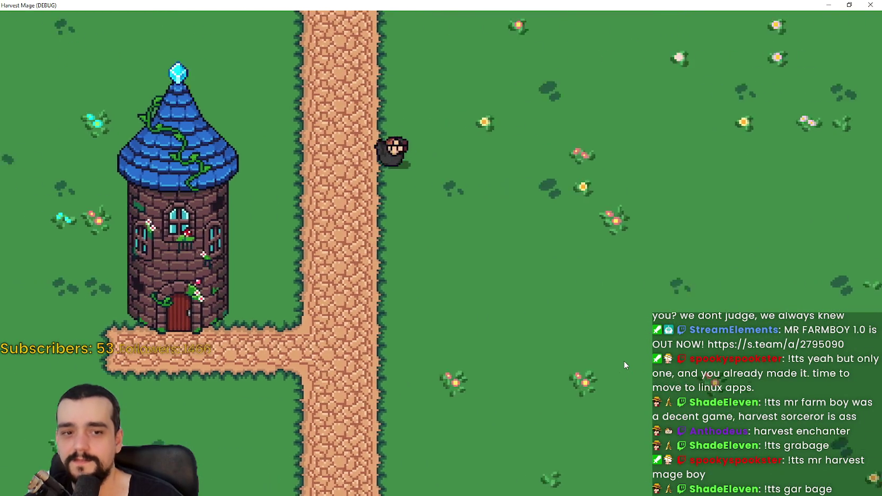
pyautogui.press('s')
pyautogui.press('d')
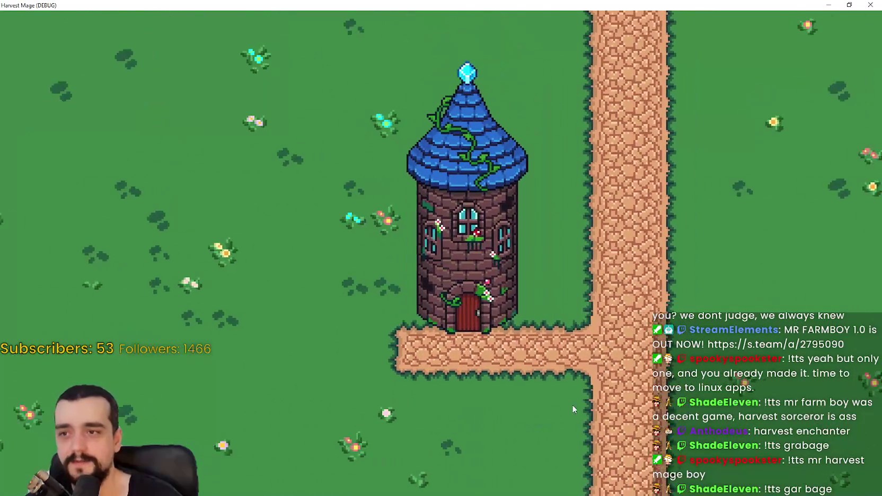
pyautogui.press('s')
pyautogui.press('d')
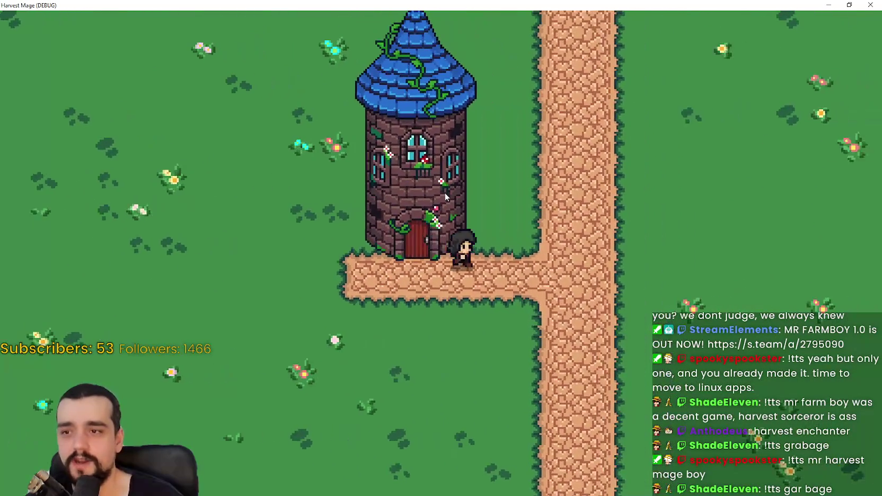
pyautogui.press('w')
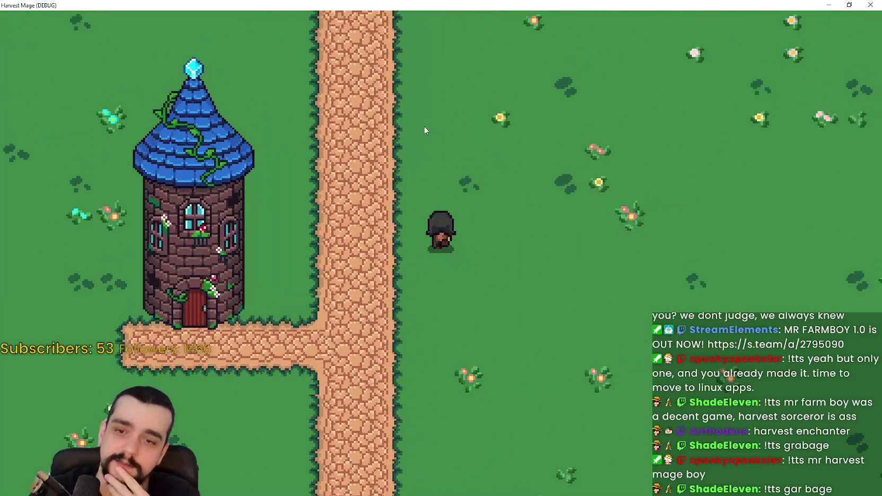
pyautogui.press('a')
pyautogui.press('s')
pyautogui.press('s')
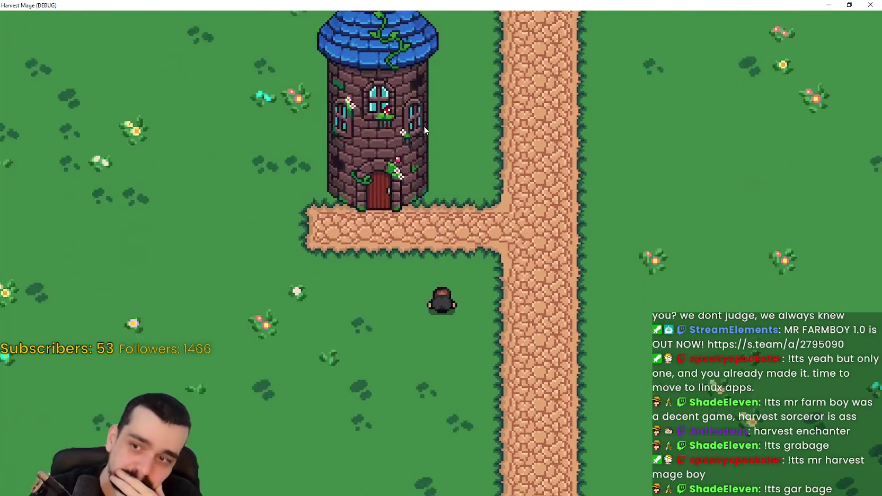
pyautogui.press('d')
pyautogui.press('d')
pyautogui.press('w')
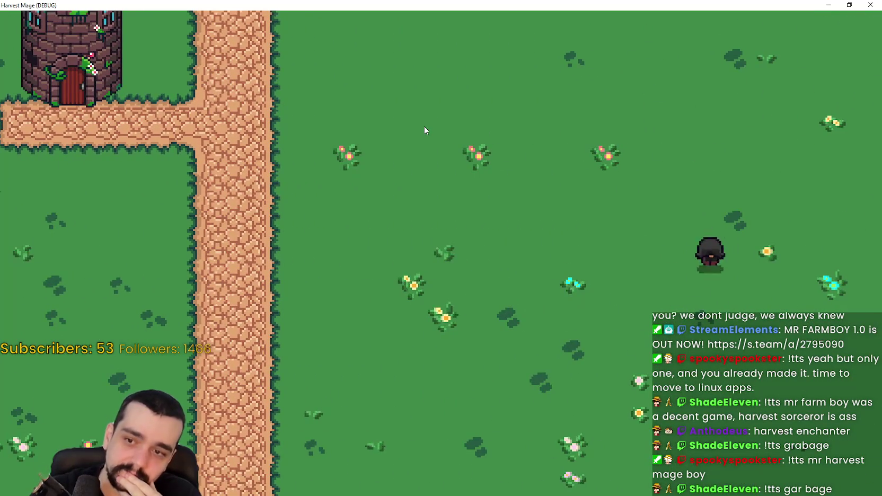
pyautogui.press('a')
pyautogui.press('a')
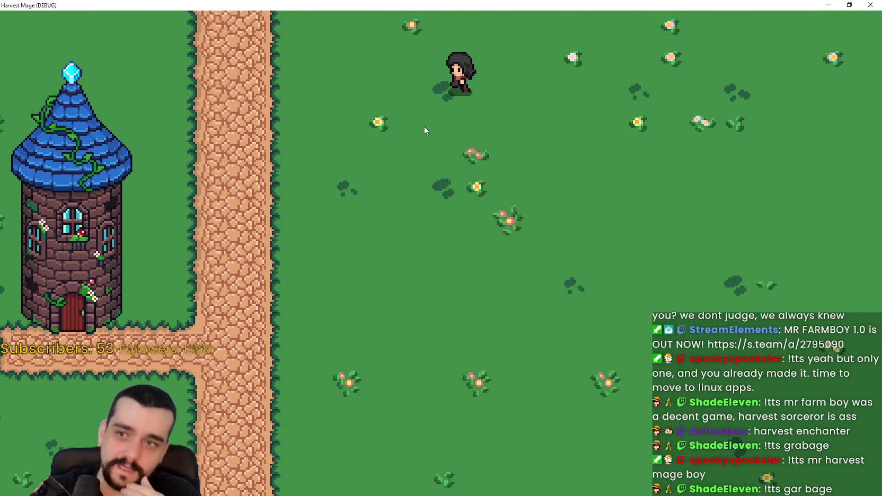
pyautogui.press('s')
pyautogui.press('s')
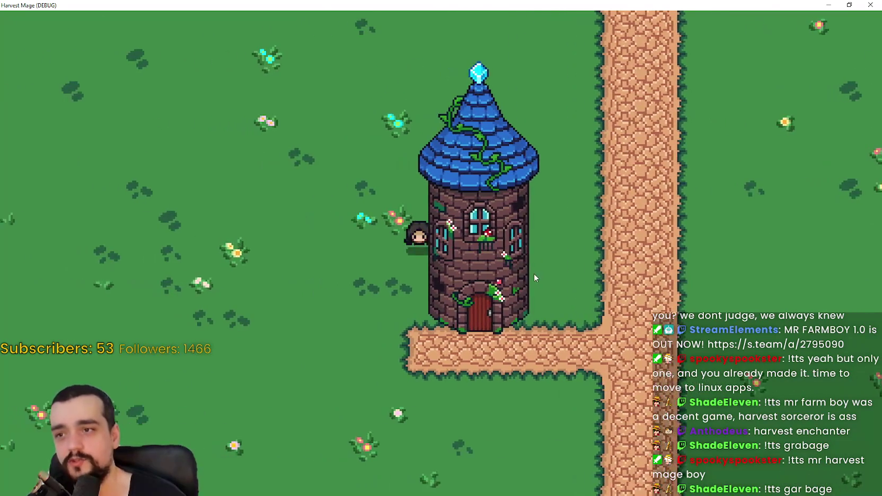
pyautogui.press('d')
pyautogui.press('w')
pyautogui.press('d')
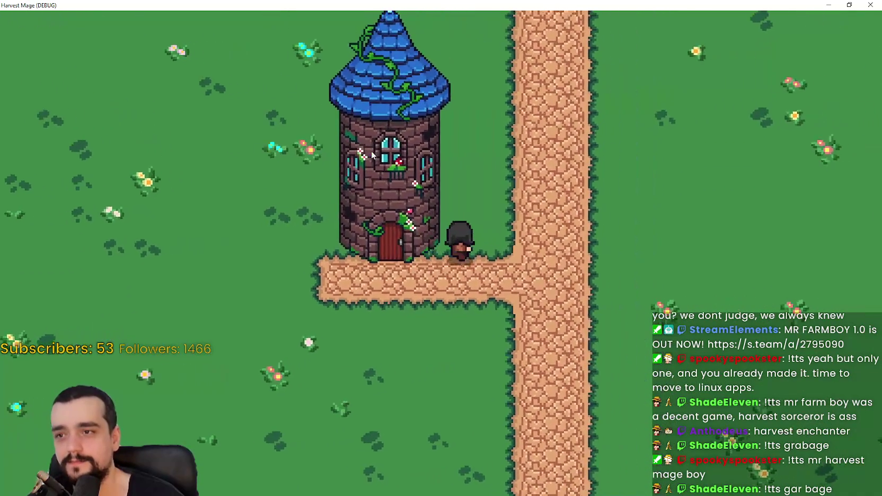
pyautogui.press('a')
pyautogui.press('s')
pyautogui.press('d')
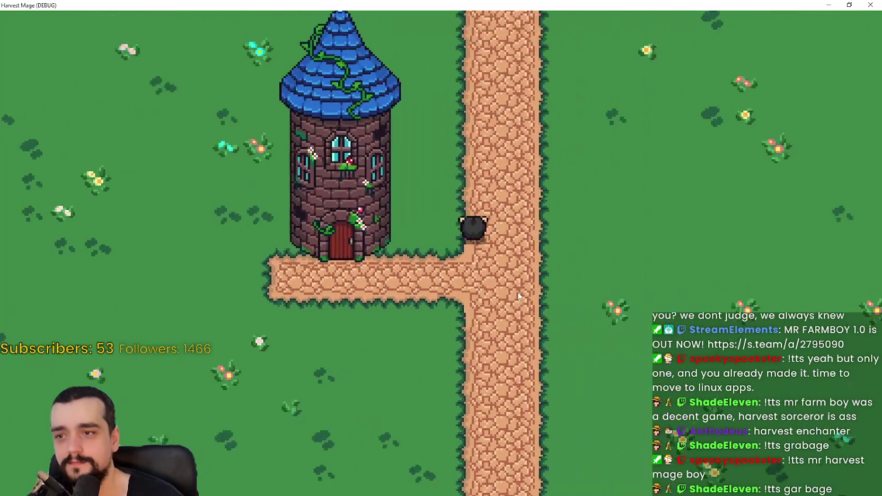
pyautogui.press('a')
pyautogui.press('w')
pyautogui.press('s')
pyautogui.press('d')
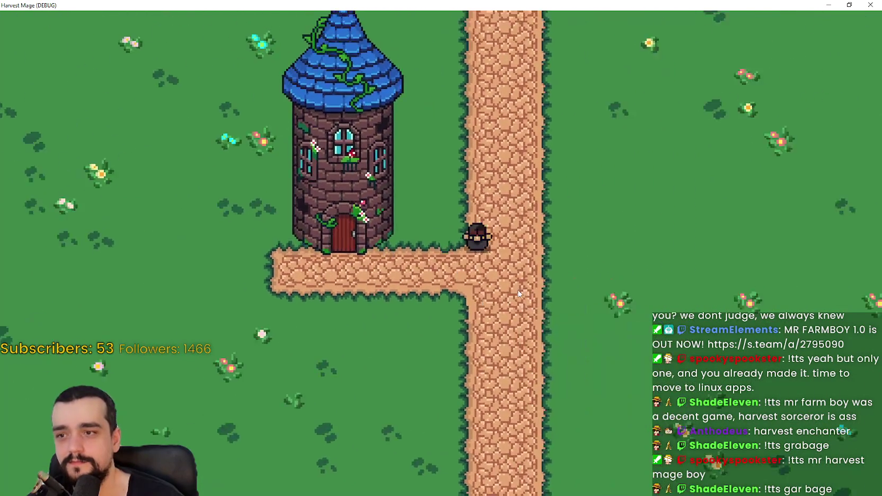
pyautogui.press('w')
pyautogui.press('a')
pyautogui.press('s')
pyautogui.press('d')
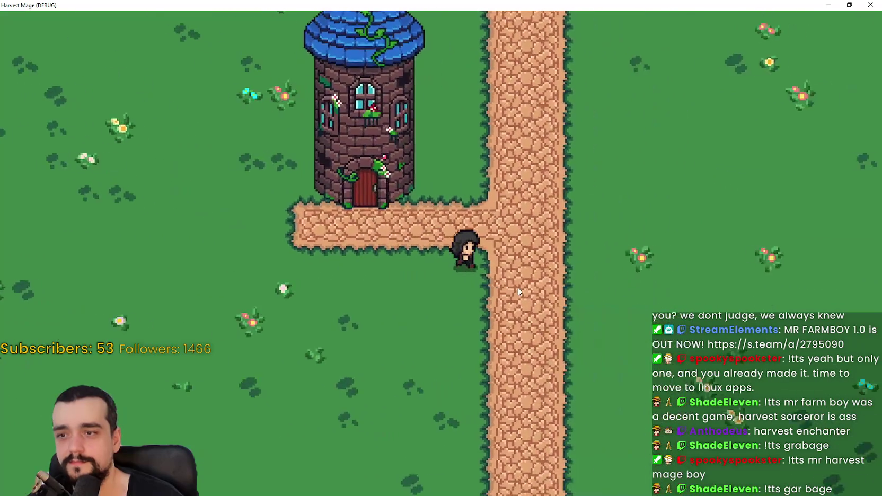
pyautogui.press('w')
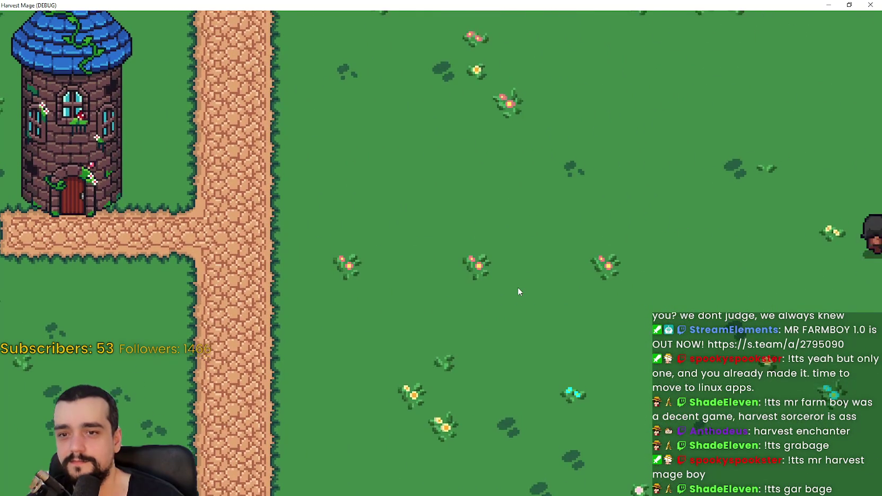
pyautogui.press('a')
pyautogui.press('a')
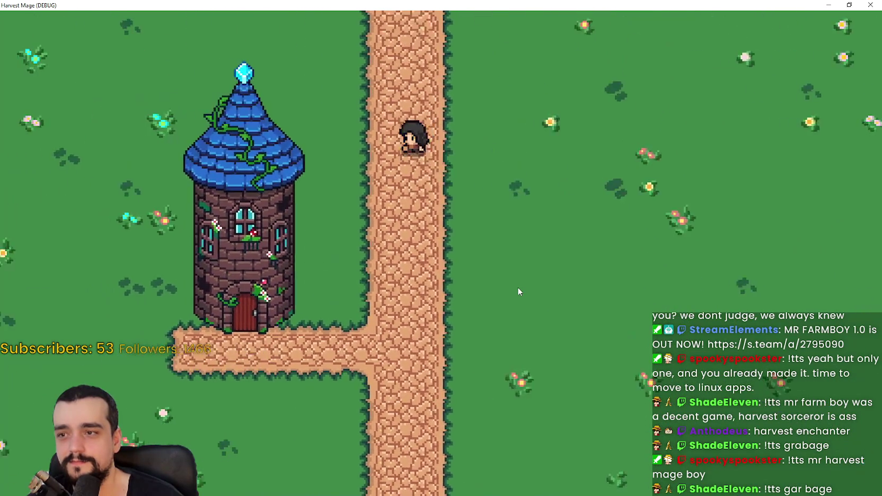
pyautogui.press('s')
pyautogui.press('d')
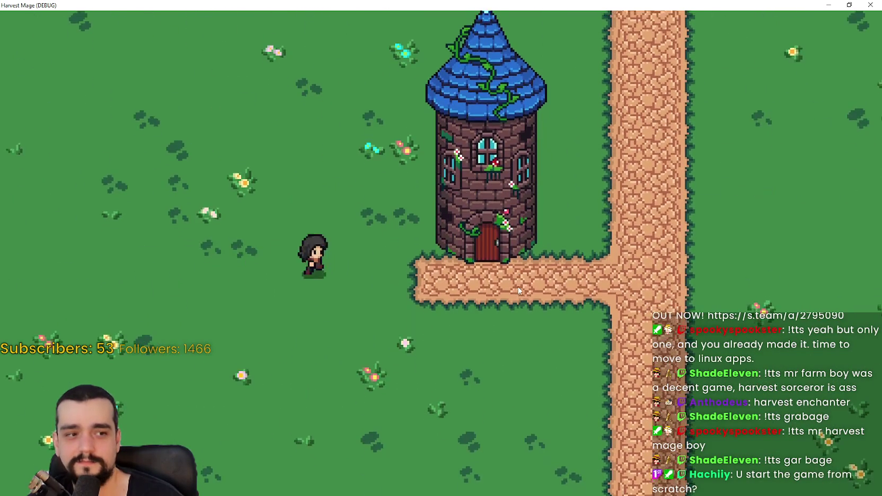
pyautogui.press('d')
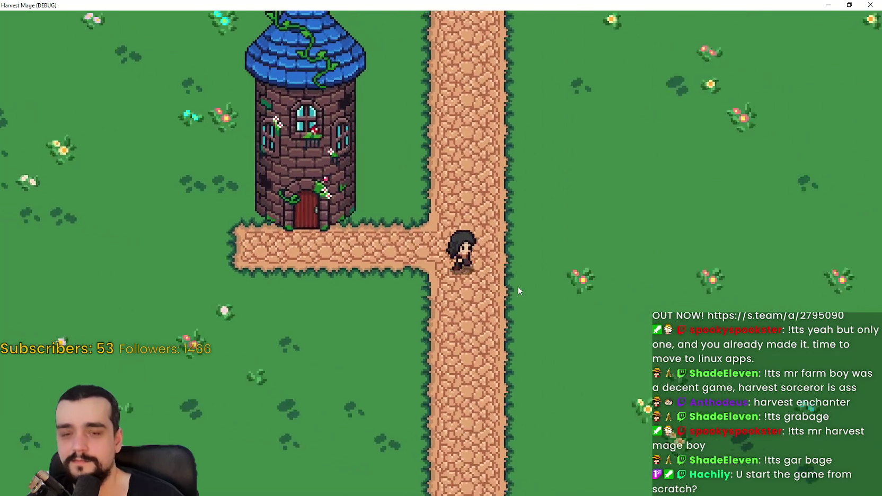
pyautogui.press('a')
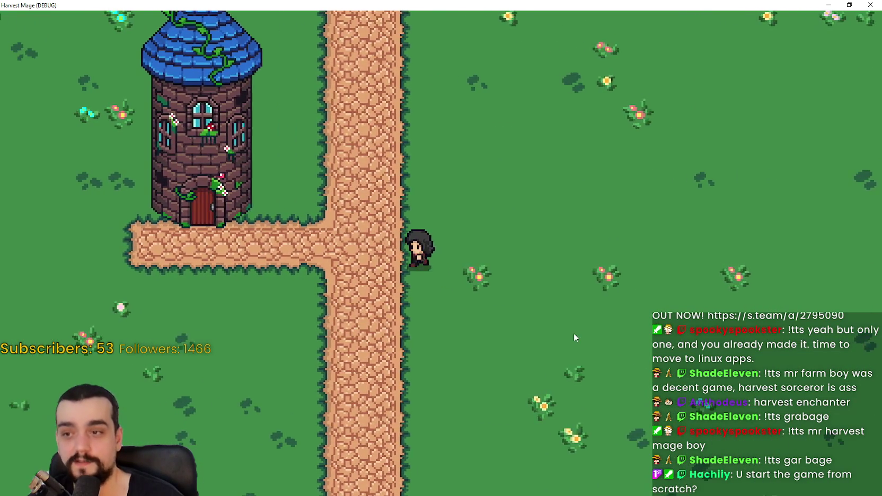
pyautogui.press('d')
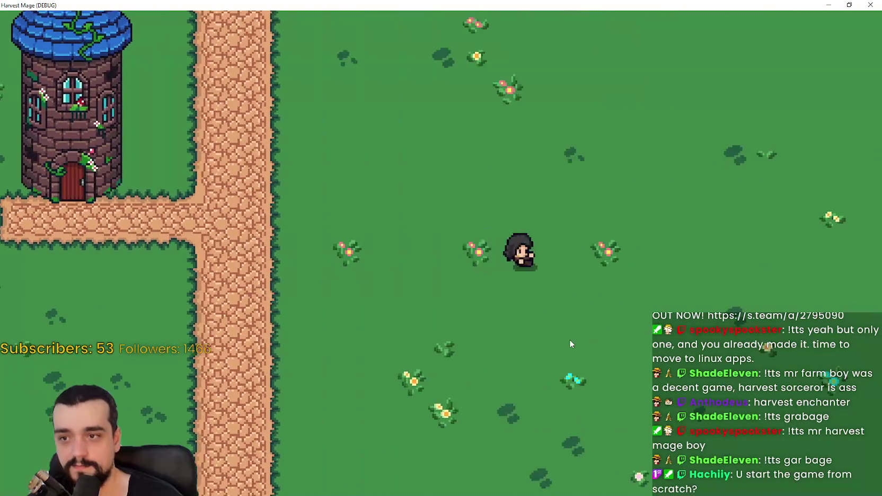
pyautogui.press('w')
pyautogui.press('a')
pyautogui.press('s')
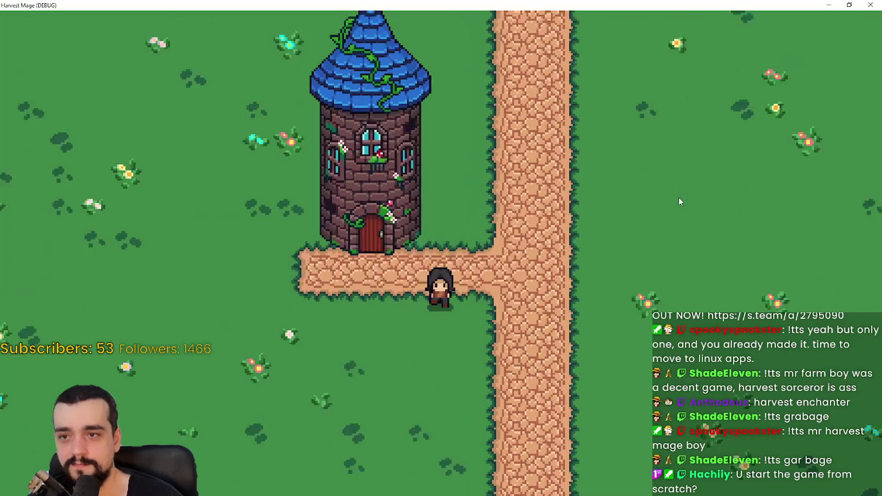
pyautogui.press('super+Down')
pyautogui.press('Escape')
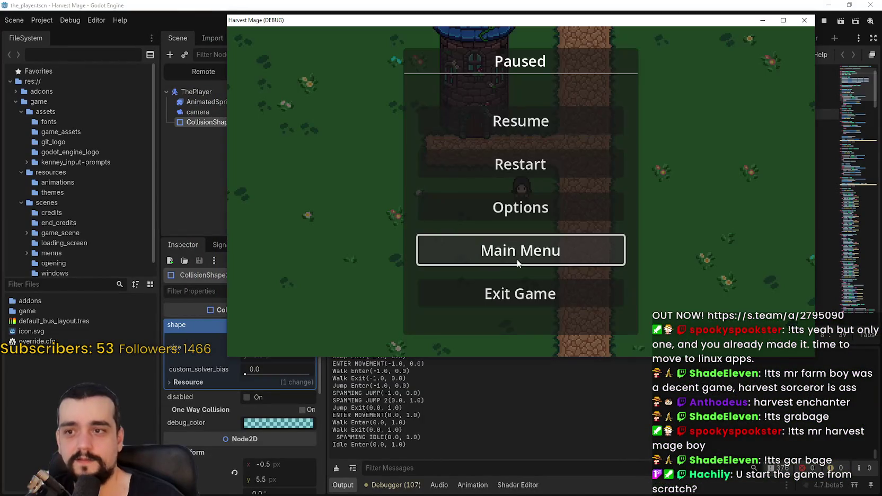
pyautogui.click(582, 260)
pyautogui.click(549, 231)
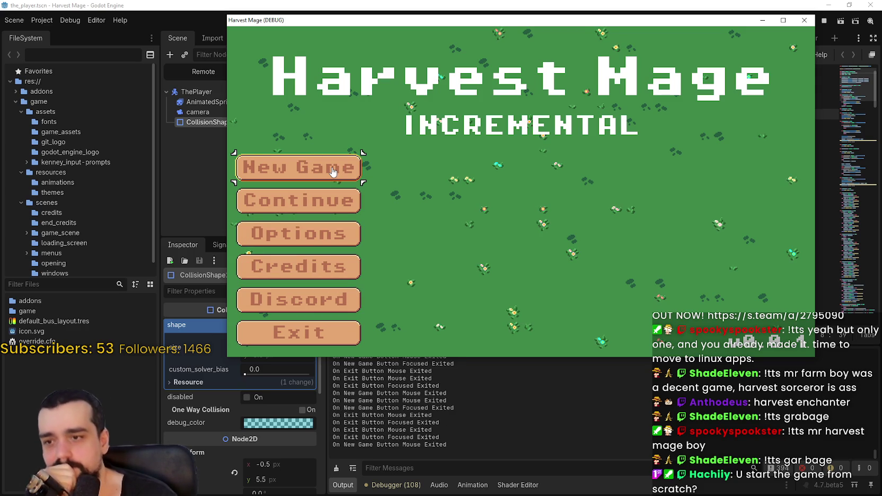
pyautogui.click(335, 345)
pyautogui.click(334, 345)
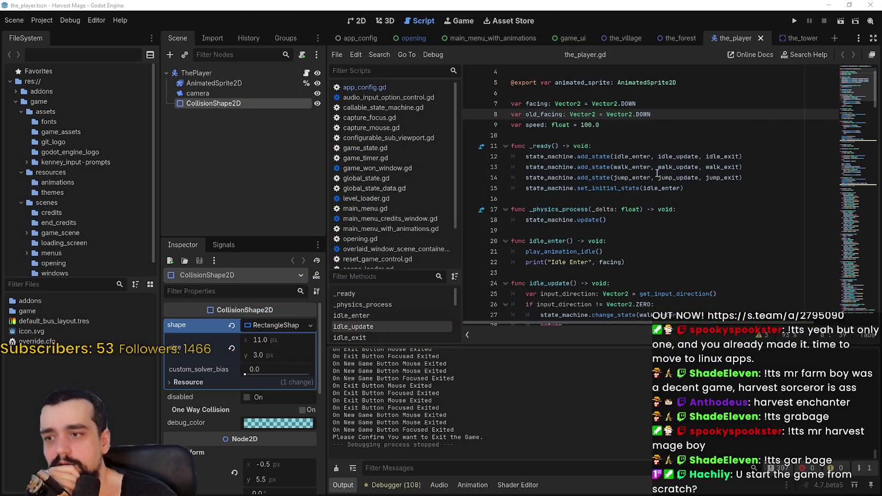
pyautogui.click(796, 20)
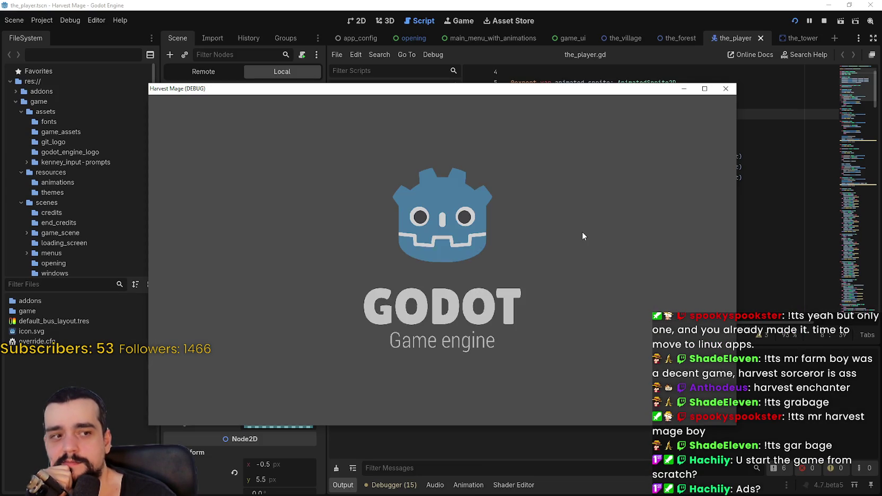
pyautogui.moveTo(571, 93); pyautogui.dragTo(620, 55)
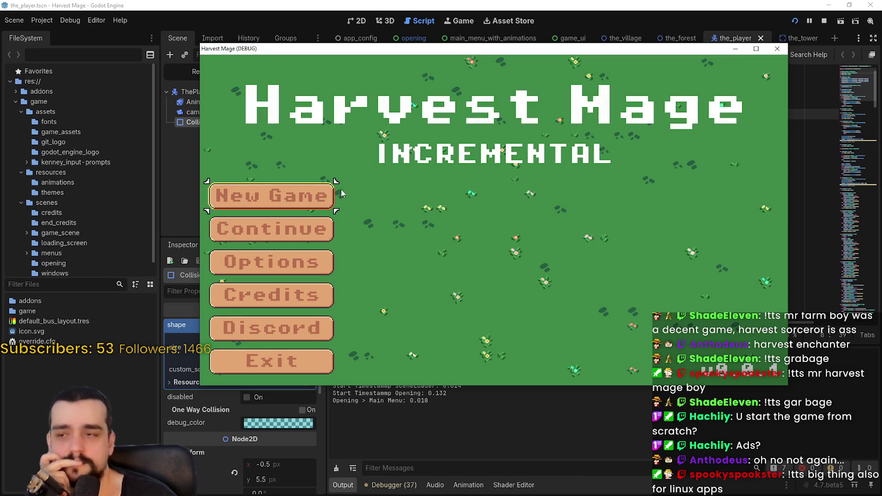
pyautogui.press('Return')
pyautogui.press('Return')
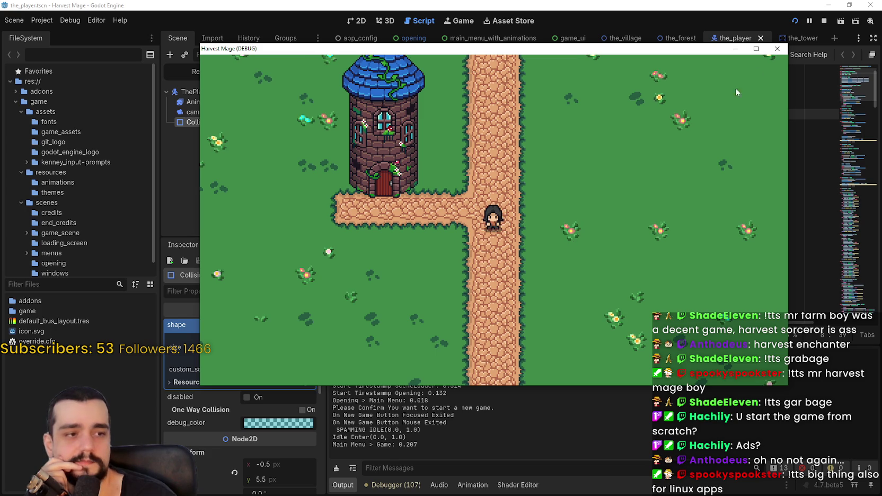
pyautogui.click(777, 48)
pyautogui.click(793, 21)
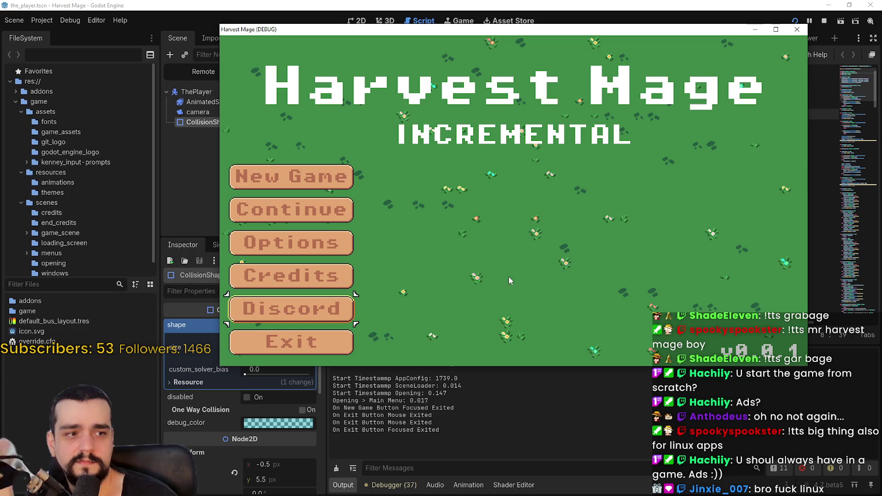
pyautogui.click(305, 243)
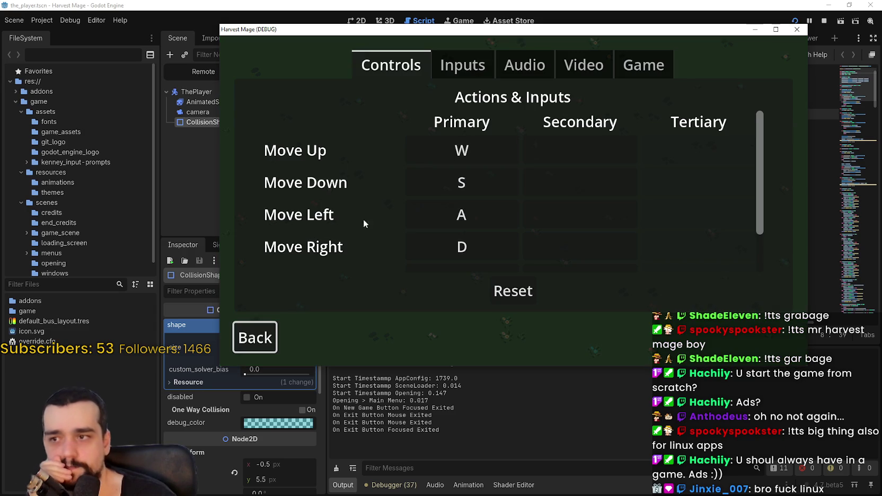
pyautogui.click(260, 333)
pyautogui.click(321, 188)
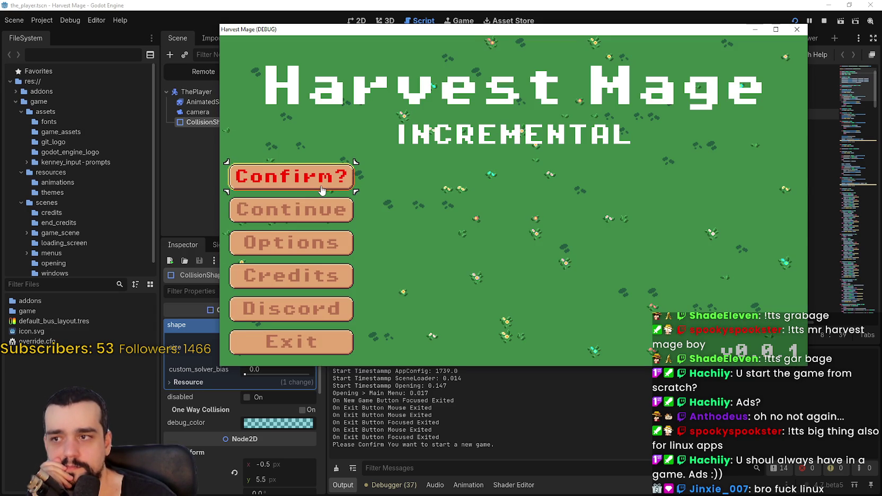
pyautogui.click(320, 184)
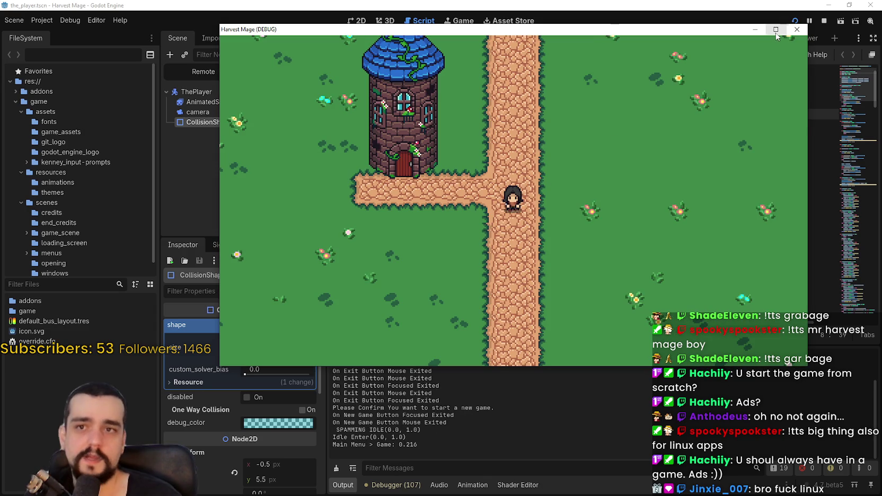
pyautogui.click(776, 30)
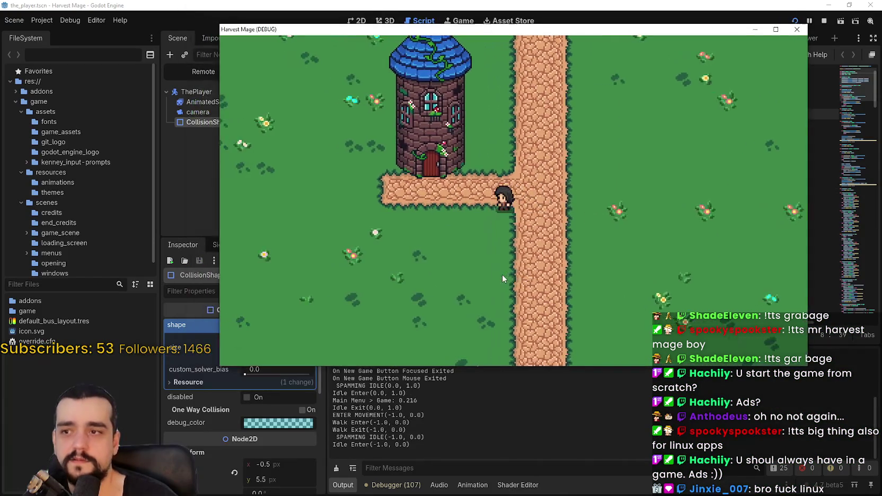
pyautogui.press('Escape')
pyautogui.click(503, 267)
pyautogui.click(499, 227)
pyautogui.click(535, 258)
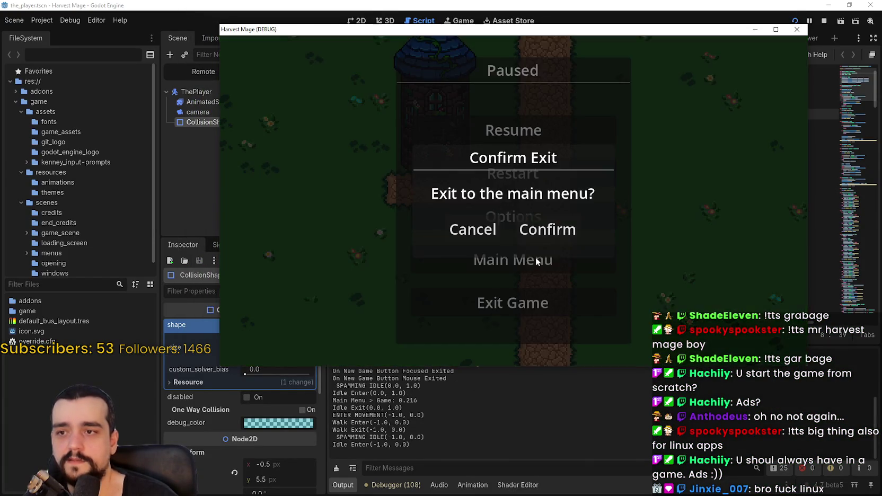
pyautogui.click(551, 228)
pyautogui.click(286, 186)
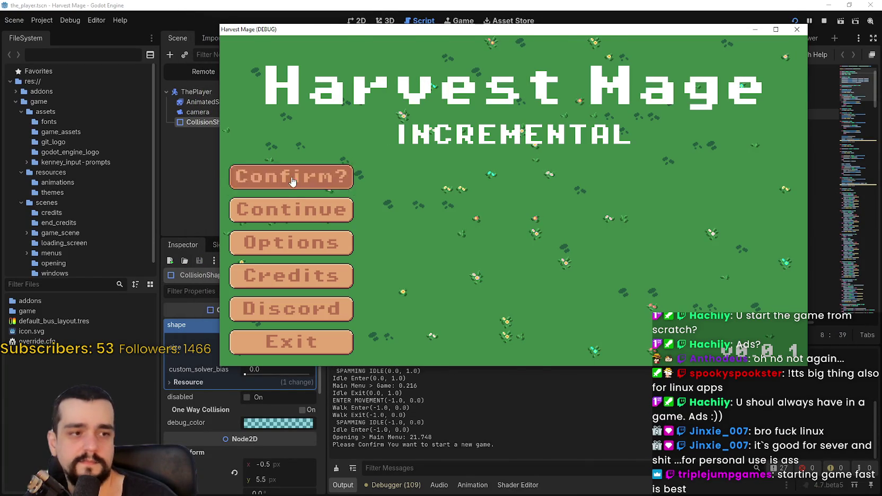
pyautogui.click(286, 181)
pyautogui.press('d')
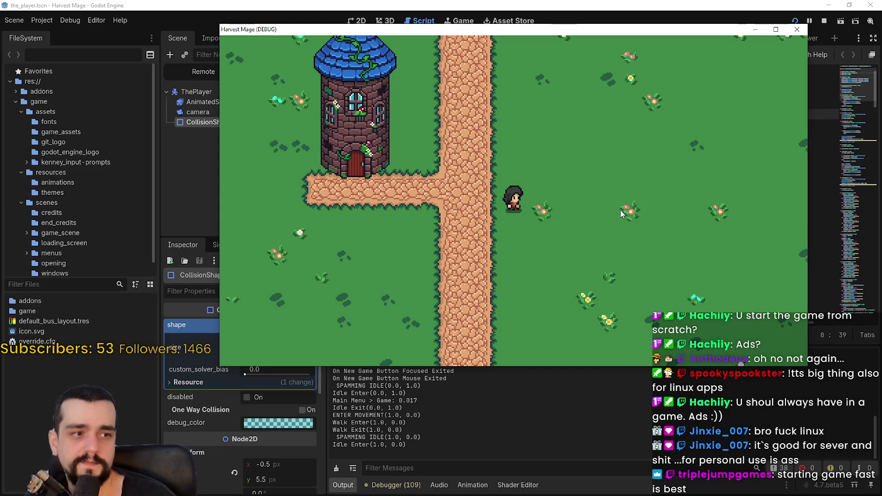
pyautogui.press('a')
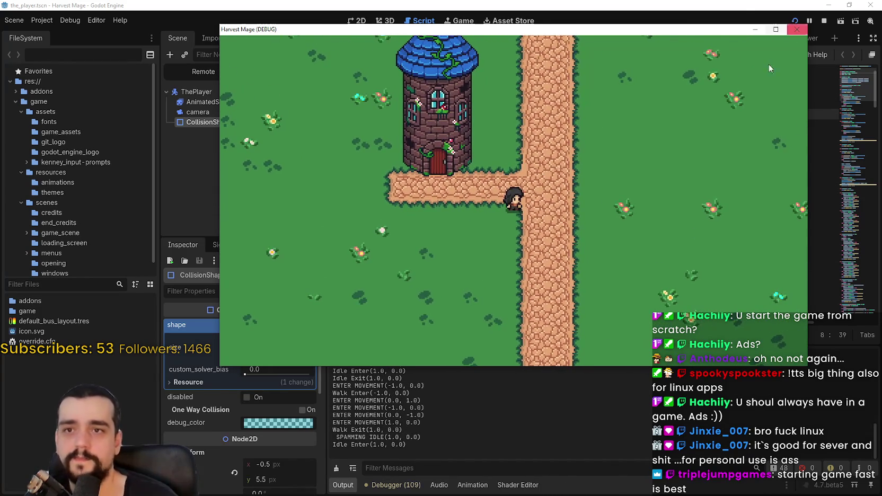
pyautogui.press('Escape')
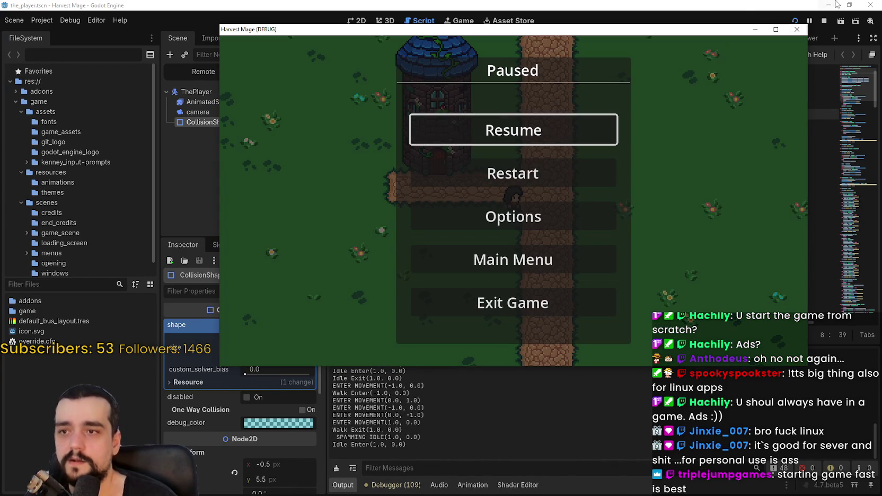
pyautogui.press('Escape')
pyautogui.press('Escape')
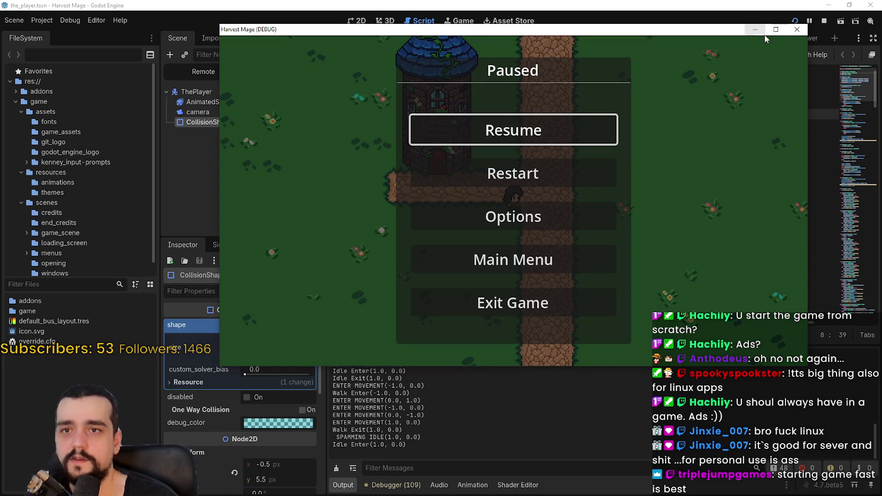
pyautogui.press('Escape')
pyautogui.press('Escape')
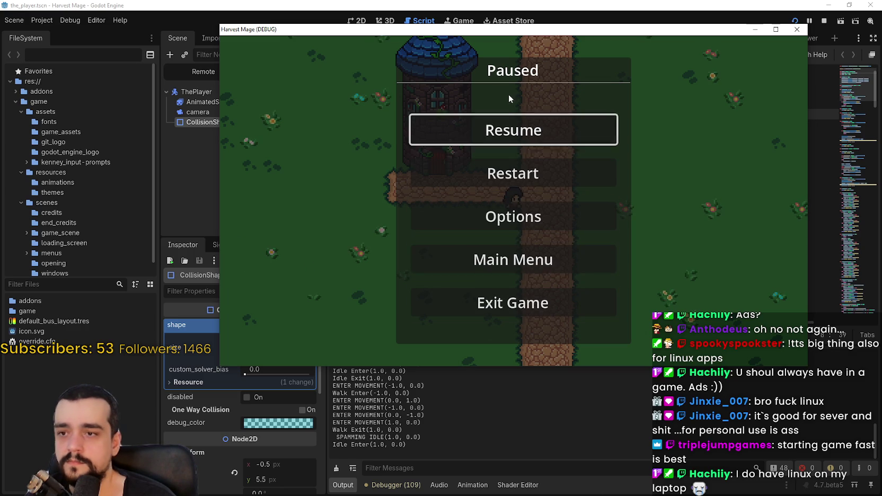
# Open mini_options_menu_with_reset.tscn from the menus options_menu folder
pyautogui.moveTo(573, 33); pyautogui.dragTo(657, 57)
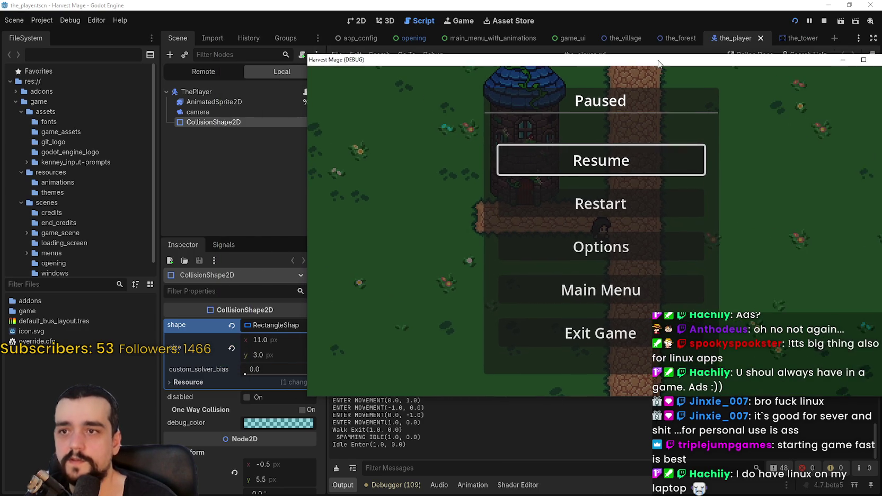
pyautogui.click(664, 25)
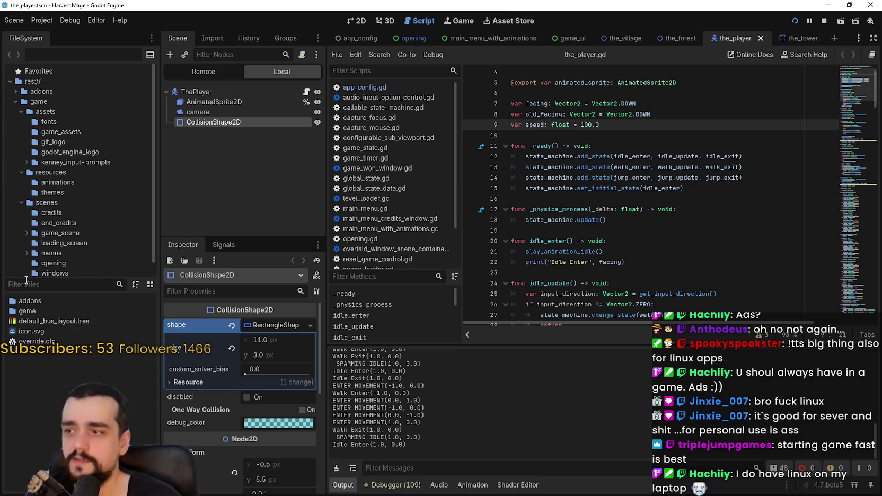
pyautogui.scroll(-1, 76, 185)
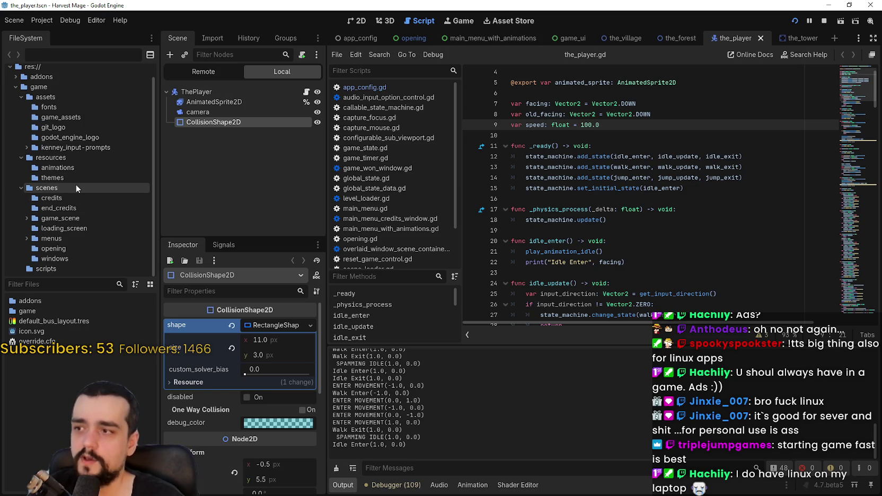
pyautogui.click(66, 228)
pyautogui.doubleClick(51, 238)
pyautogui.scroll(-3, 60, 239)
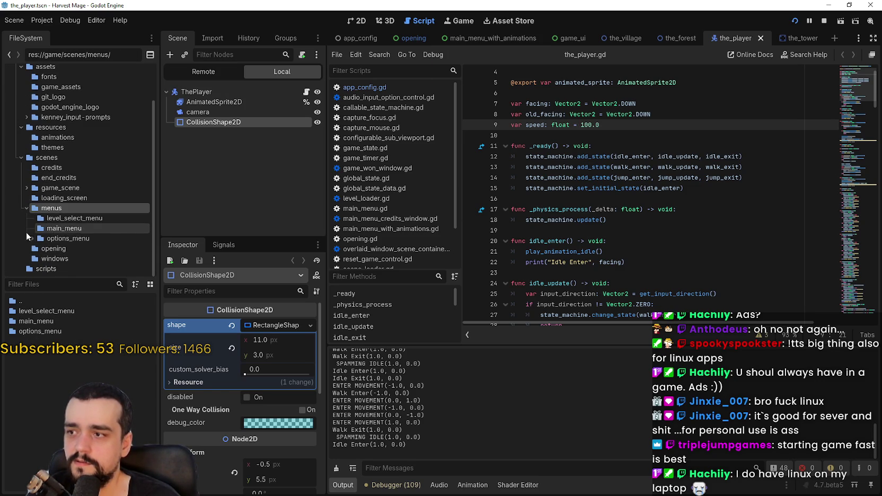
pyautogui.doubleClick(46, 238)
pyautogui.scroll(-4, 53, 223)
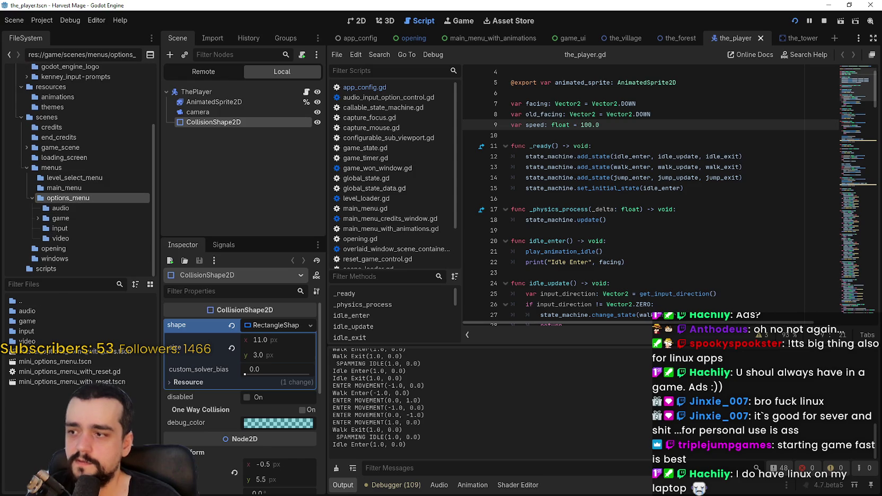
pyautogui.click(75, 381)
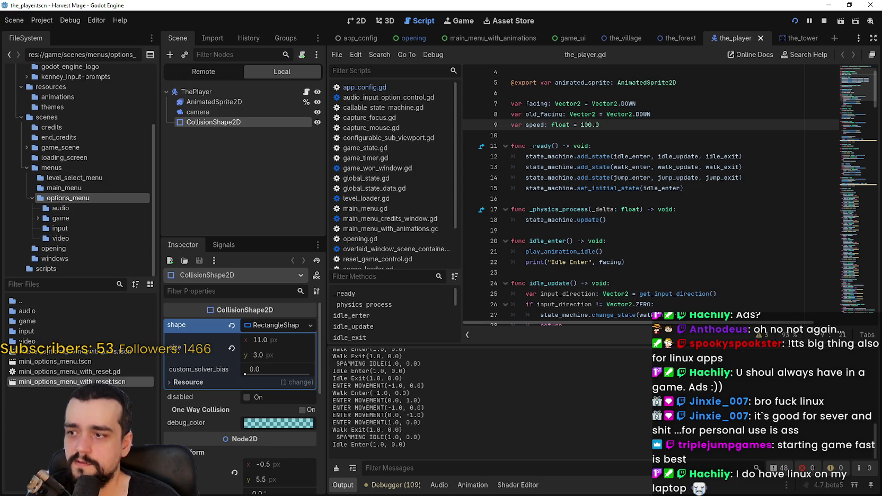
pyautogui.doubleClick(74, 381)
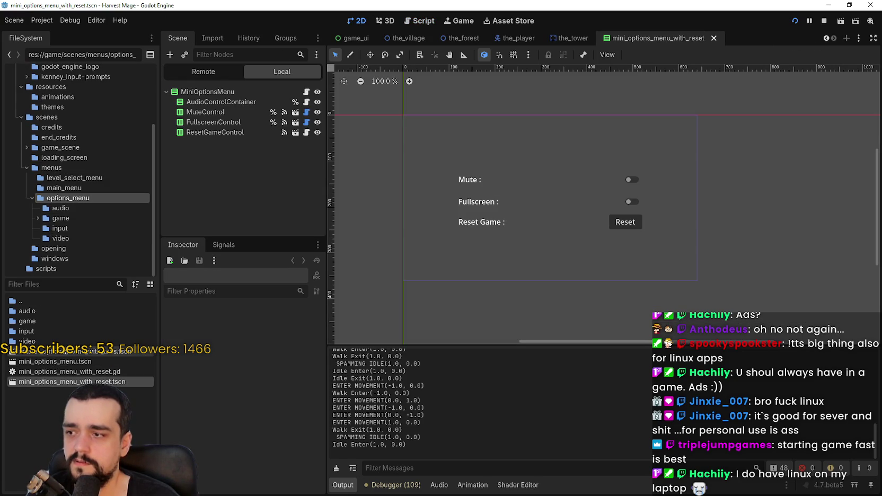
# Open master_options_menu_with_tabs, mini_options_menu and level_select_menu scenes
pyautogui.doubleClick(65, 352)
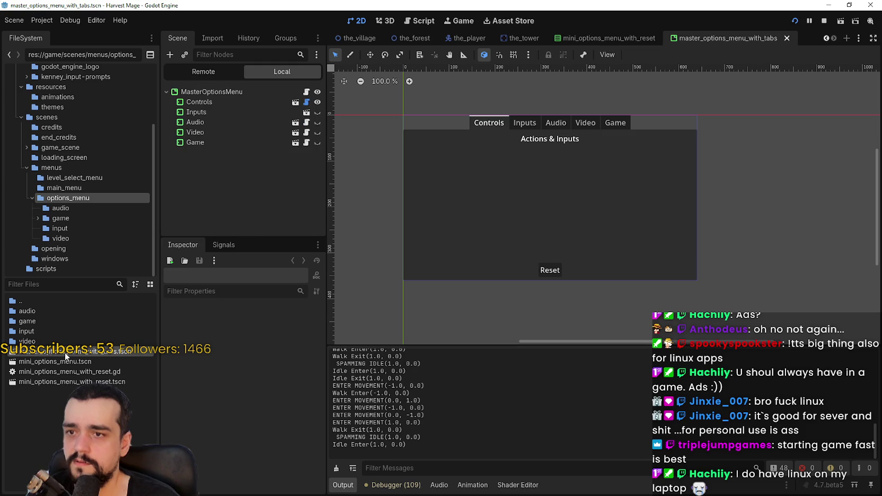
pyautogui.doubleClick(59, 362)
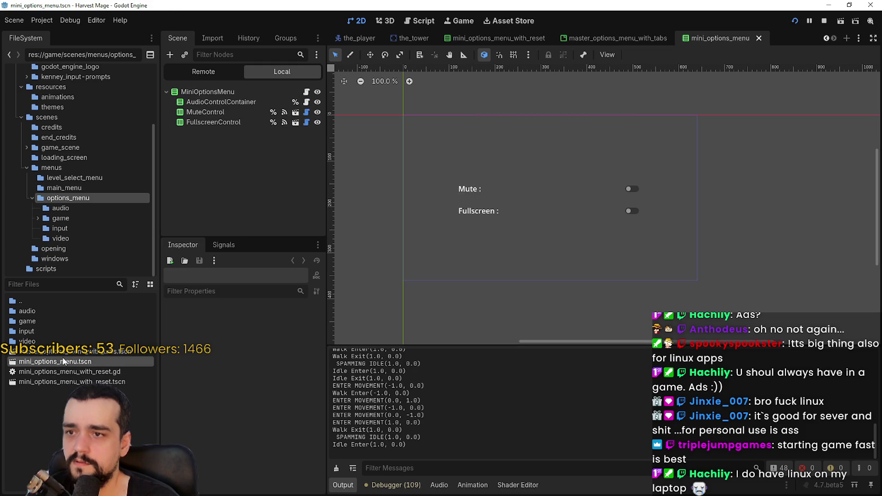
pyautogui.click(59, 190)
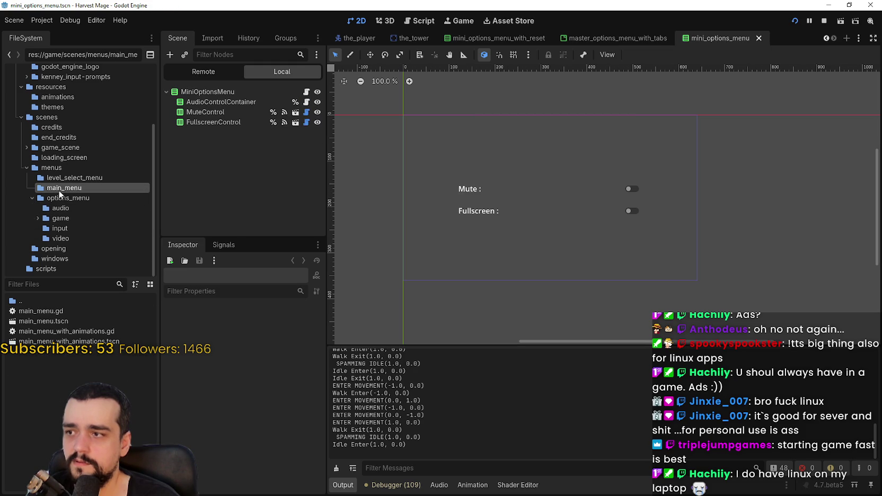
pyautogui.click(85, 180)
pyautogui.doubleClick(52, 318)
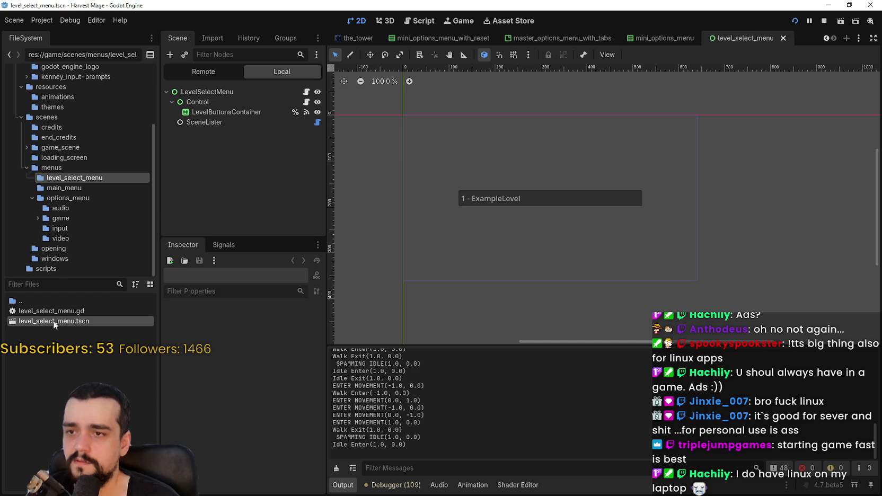
# Expand game_scene and levels, then browse through scripts to the windows folder
pyautogui.click(17, 147)
pyautogui.click(33, 167)
pyautogui.scroll(-2, 58, 222)
pyautogui.click(53, 250)
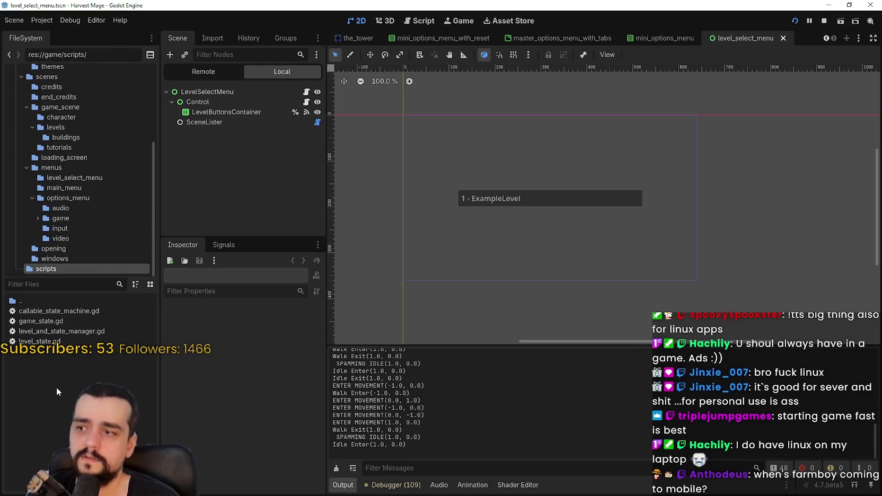
pyautogui.click(65, 259)
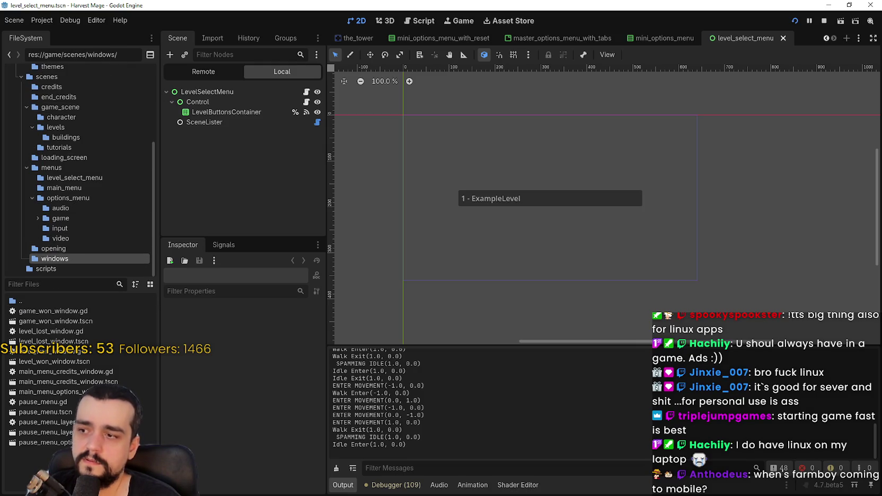
# Open pause_menu_layer.tscn and pause_menu.tscn, switching between the two scenes
pyautogui.doubleClick(63, 432)
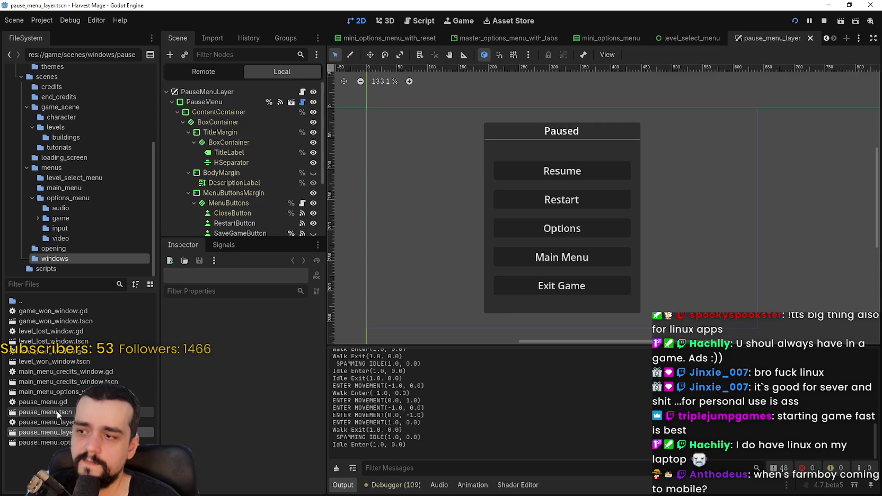
pyautogui.doubleClick(57, 412)
pyautogui.scroll(3, 597, 200)
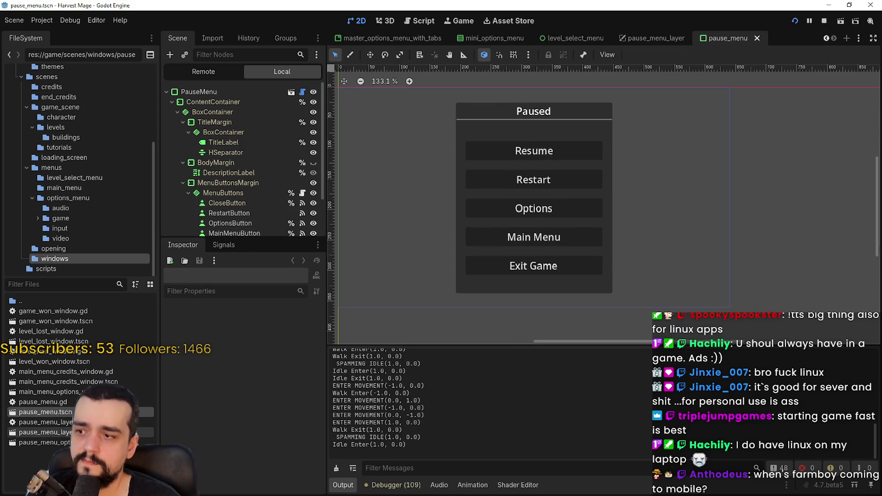
pyautogui.doubleClick(53, 432)
pyautogui.scroll(-2, 300, 186)
pyautogui.scroll(2, 300, 185)
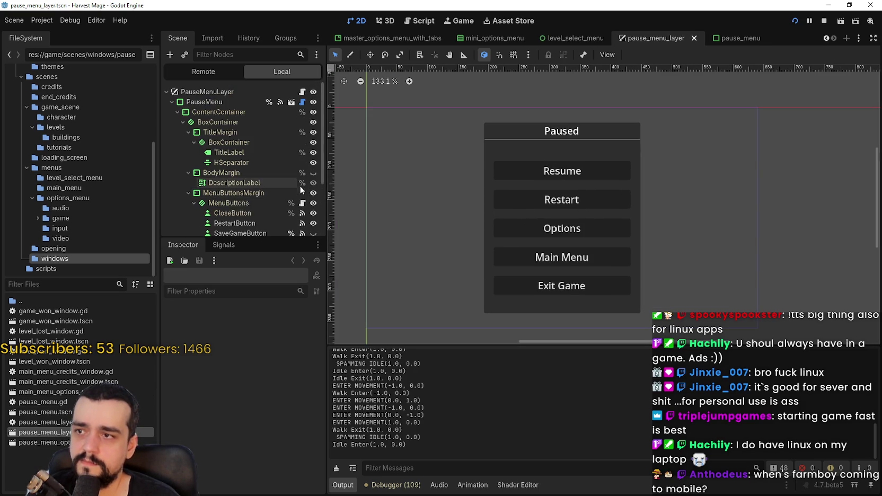
pyautogui.hotkey('ctrl', 'Tab')
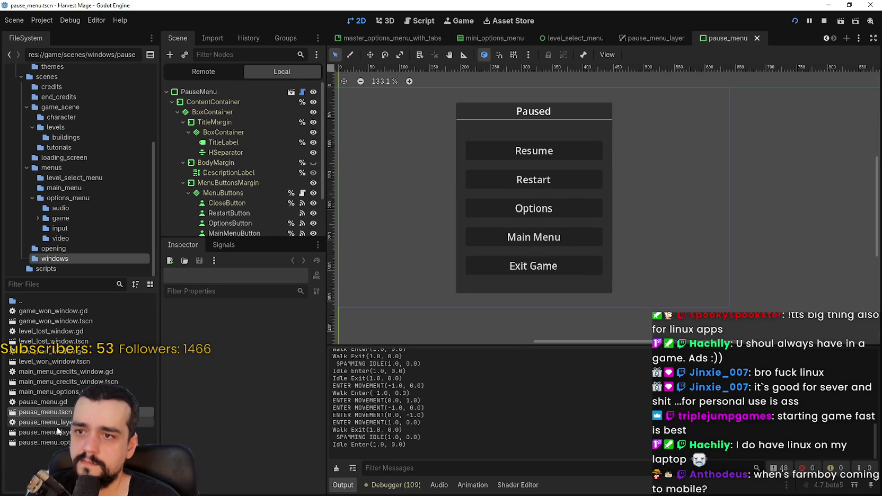
pyautogui.doubleClick(52, 433)
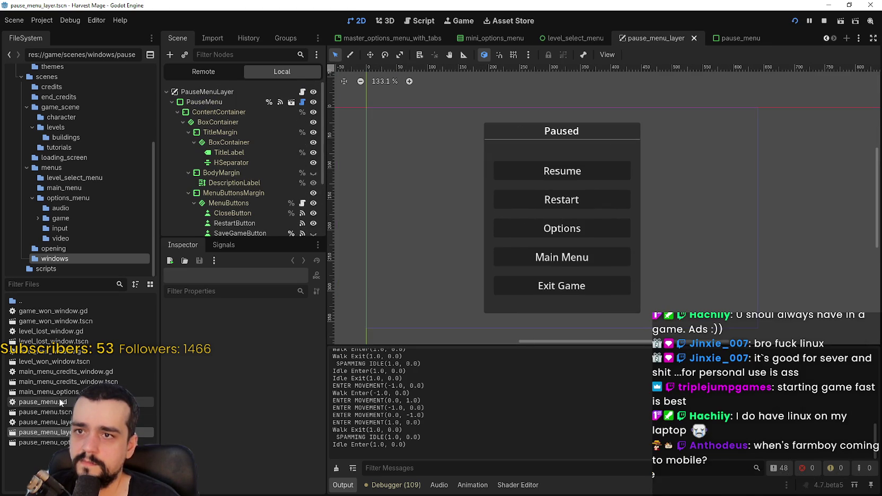
pyautogui.doubleClick(57, 411)
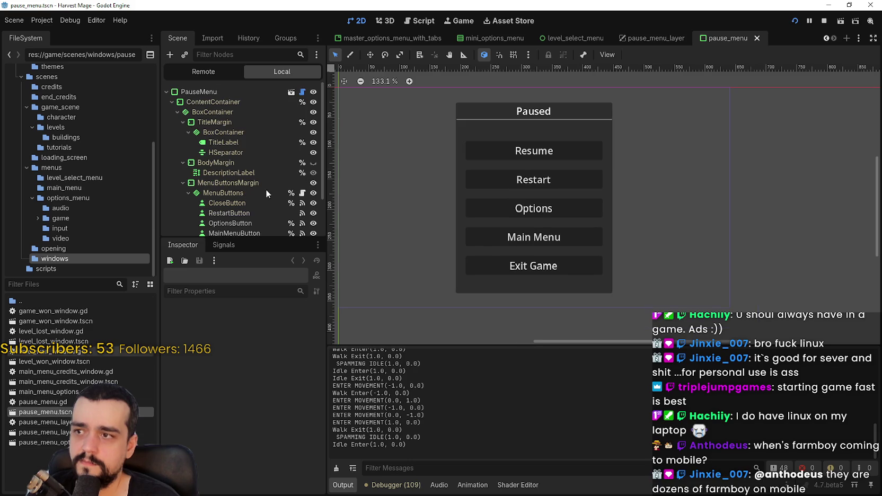
# Inspect the running game's Remote tree at GameUI > PauseMenuLayer
pyautogui.click(214, 76)
pyautogui.click(173, 142)
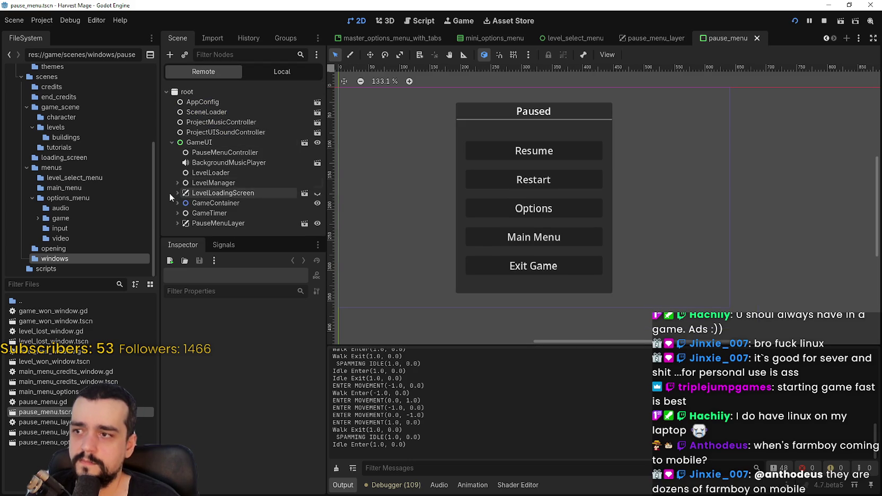
pyautogui.click(178, 223)
pyautogui.scroll(-2, 178, 217)
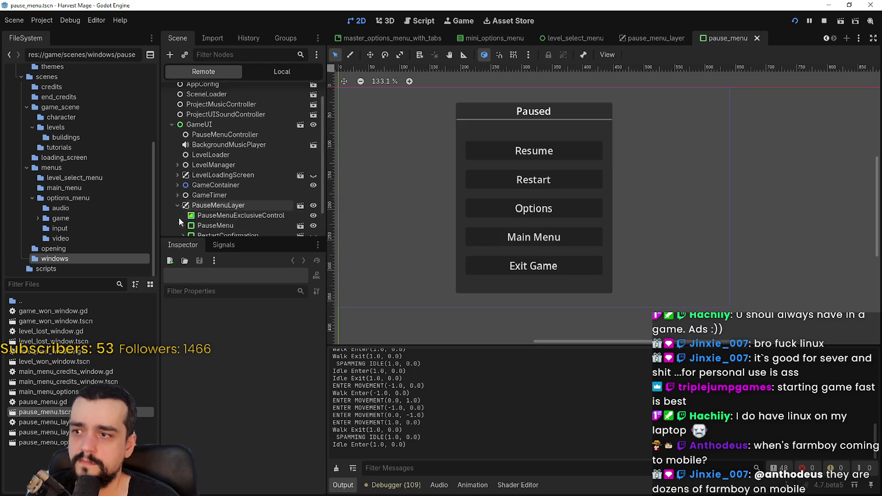
pyautogui.click(223, 176)
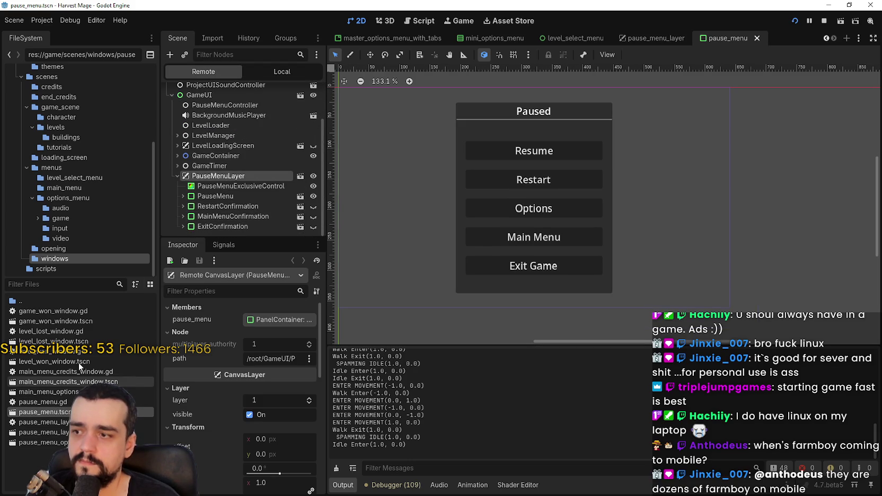
pyautogui.scroll(3, 52, 203)
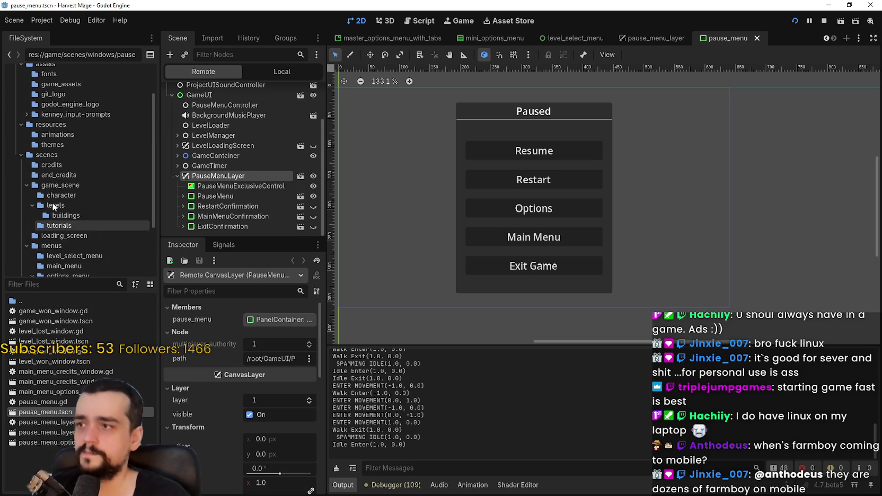
pyautogui.scroll(-3, 59, 196)
pyautogui.click(73, 259)
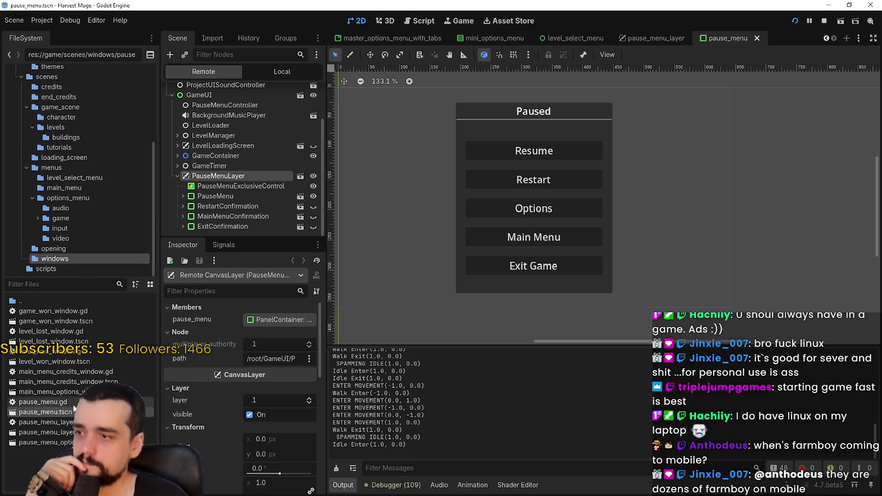
# Back in the Local tree, collapse MenuButtons, MenuButtonsMargin, PauseMenu and ContentContainer
pyautogui.doubleClick(47, 432)
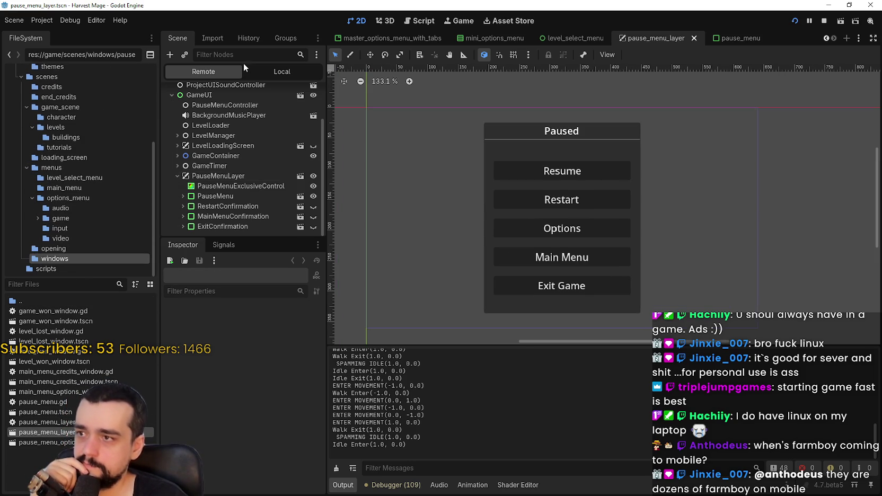
pyautogui.click(280, 71)
pyautogui.click(193, 203)
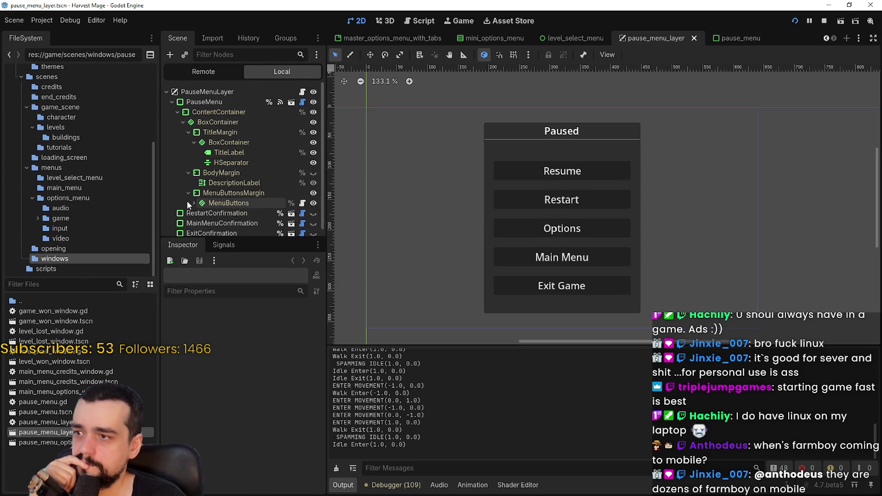
pyautogui.click(188, 193)
pyautogui.click(170, 101)
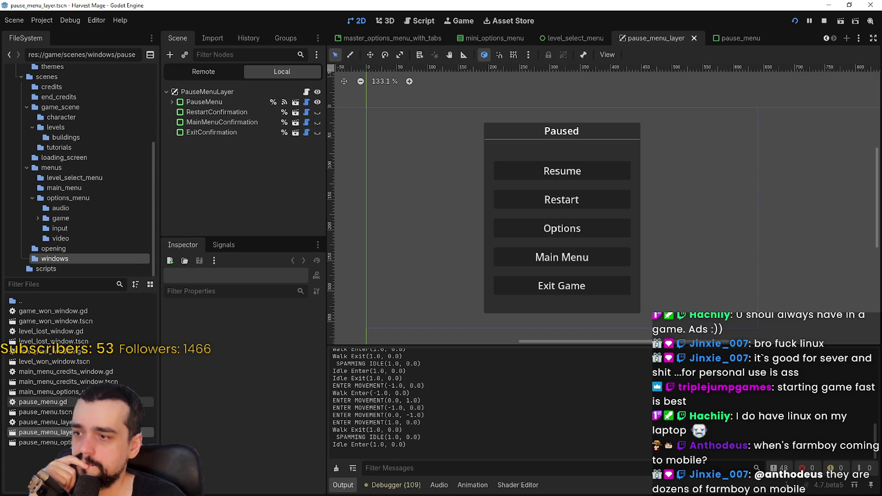
pyautogui.click(95, 412)
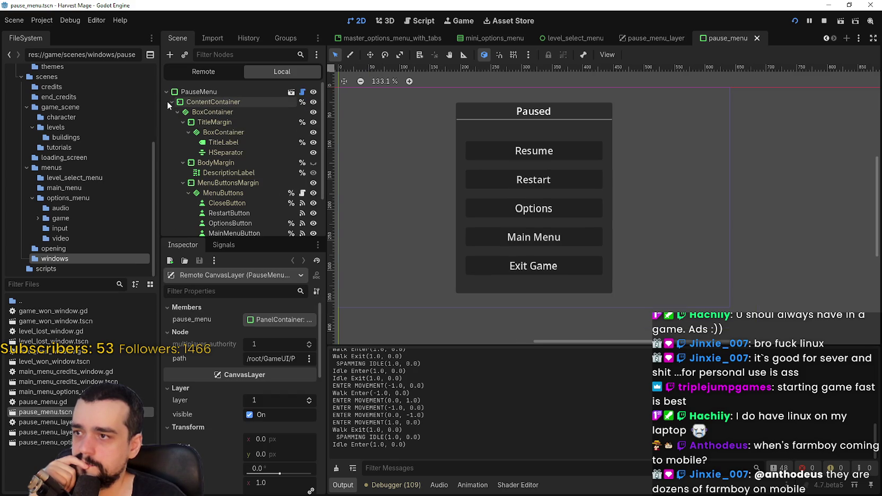
pyautogui.click(170, 101)
# Reposition the Paused menu in the pause_menu_layer viewport
pyautogui.doubleClick(45, 432)
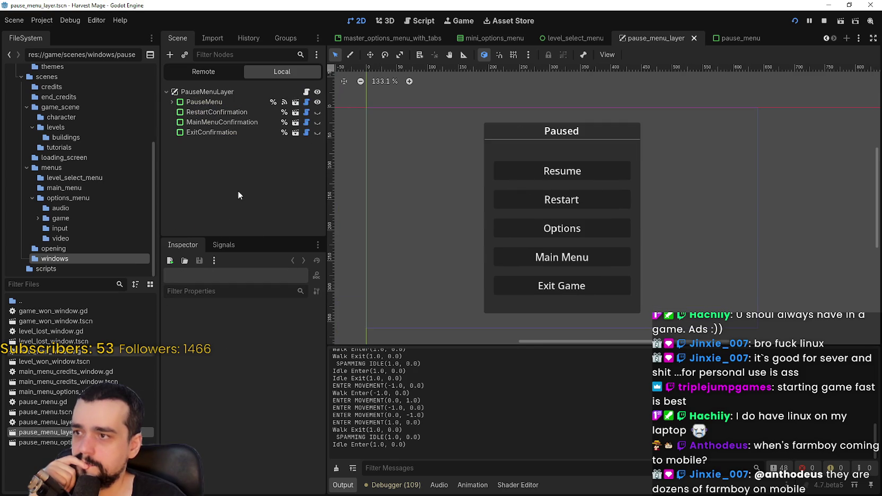
pyautogui.moveTo(575, 132); pyautogui.dragTo(624, 127)
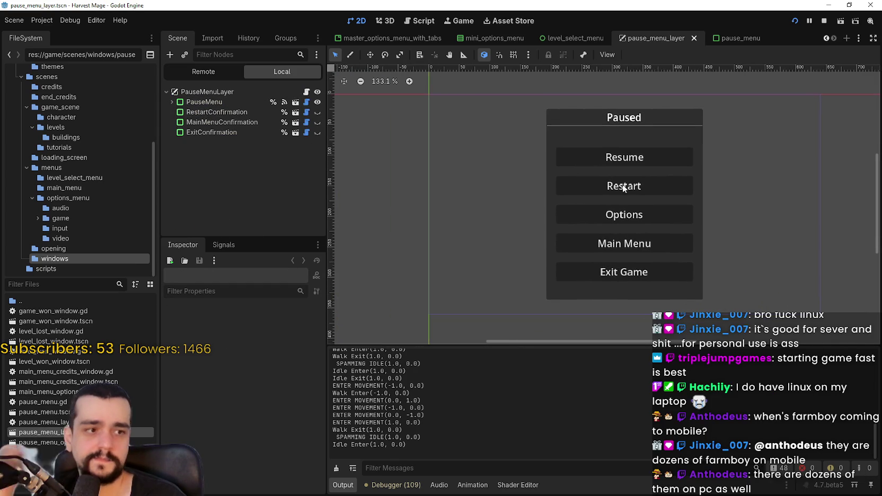
pyautogui.moveTo(622, 184); pyautogui.dragTo(622, 175)
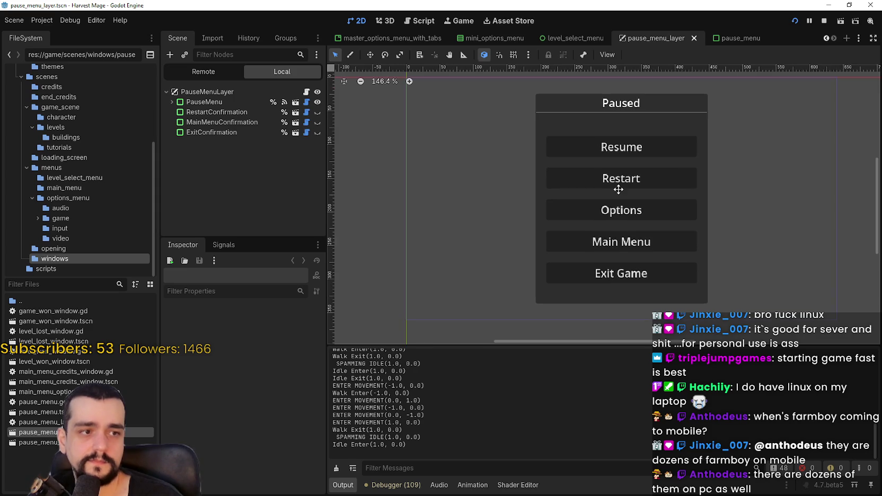
pyautogui.scroll(-1, 615, 186)
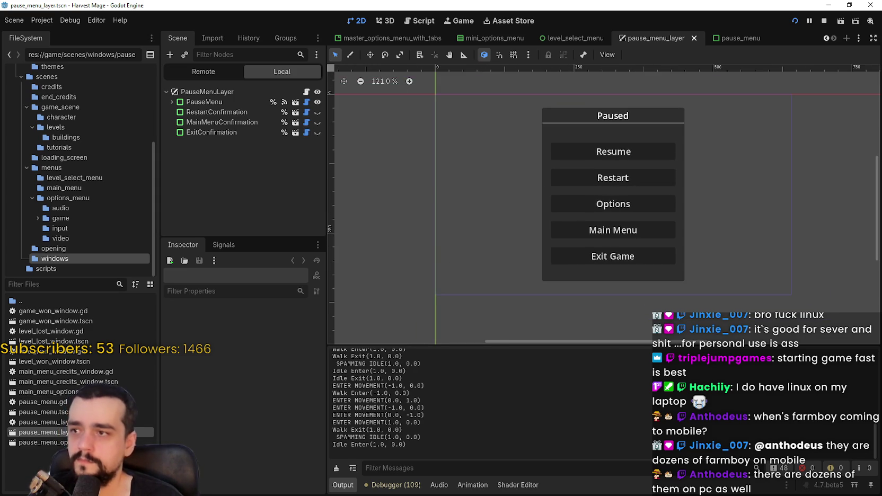
# Quick Load game_theme.tres into the PauseMenu root's Theme property
pyautogui.doubleClick(47, 411)
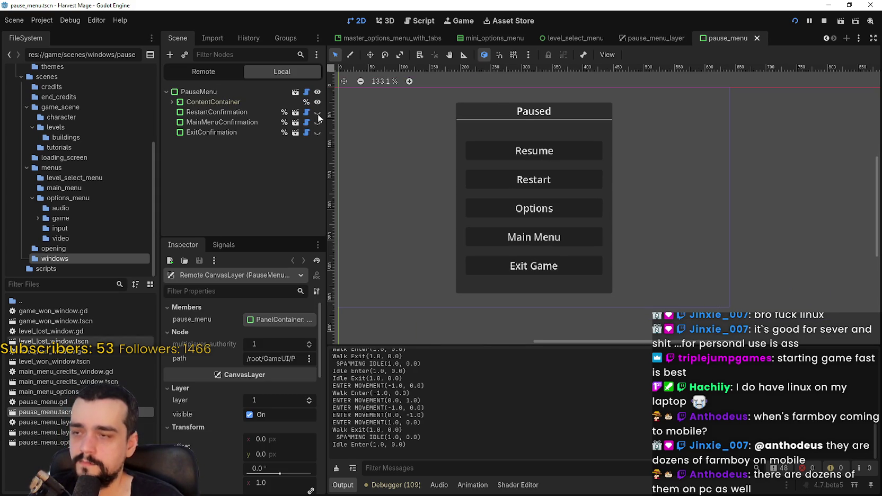
pyautogui.click(228, 90)
pyautogui.scroll(-10, 253, 432)
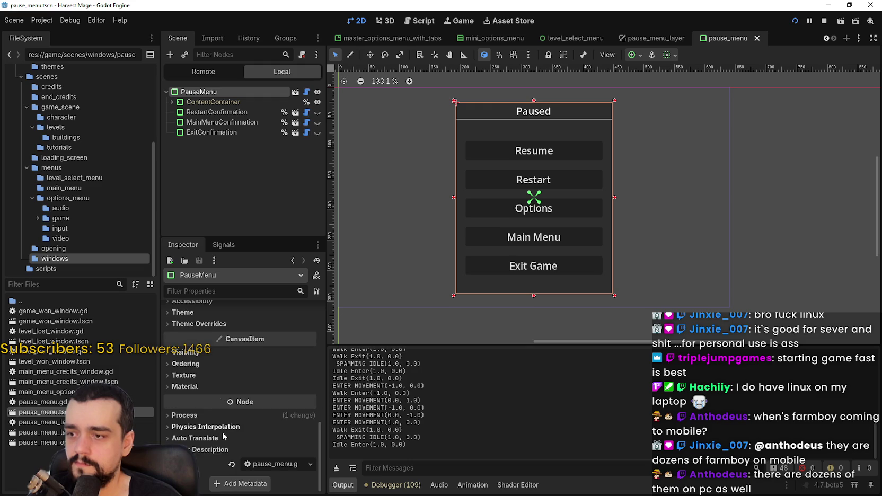
pyautogui.scroll(2, 222, 427)
pyautogui.click(205, 395)
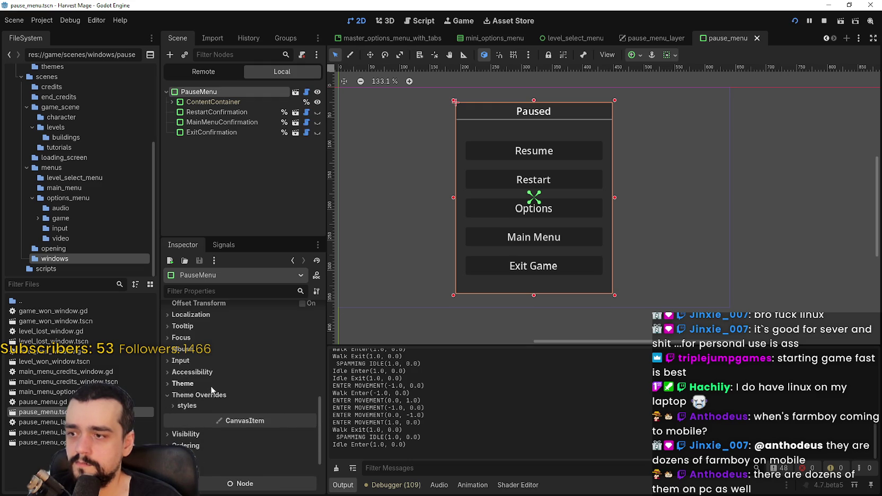
pyautogui.click(183, 383)
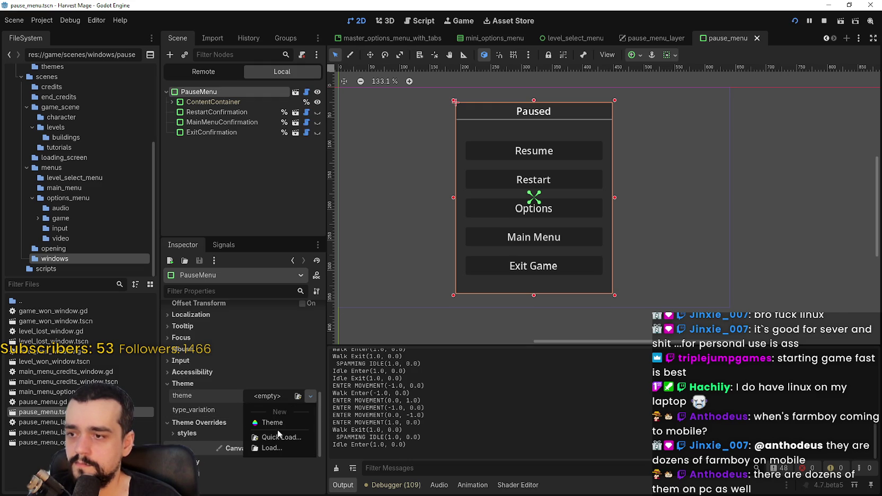
pyautogui.click(276, 435)
pyautogui.click(368, 145)
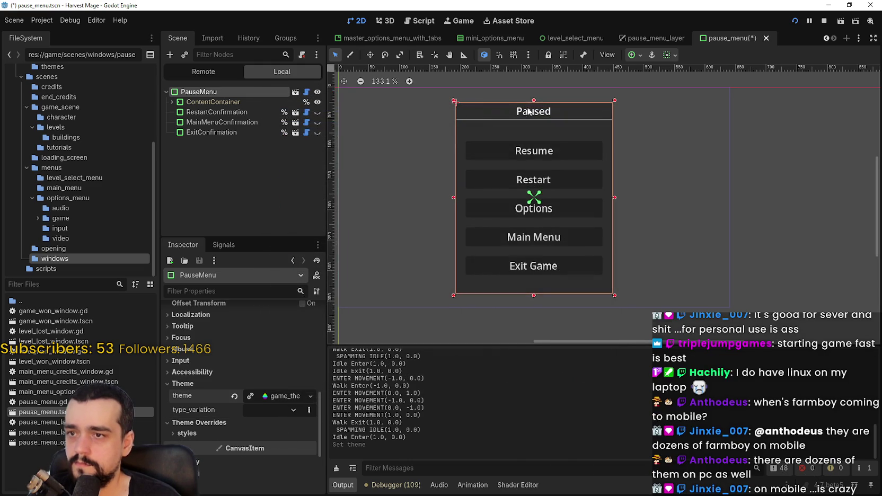
# Expand ContentContainer and select RestartButton to check its 'Restart' text
pyautogui.click(170, 105)
pyautogui.click(172, 102)
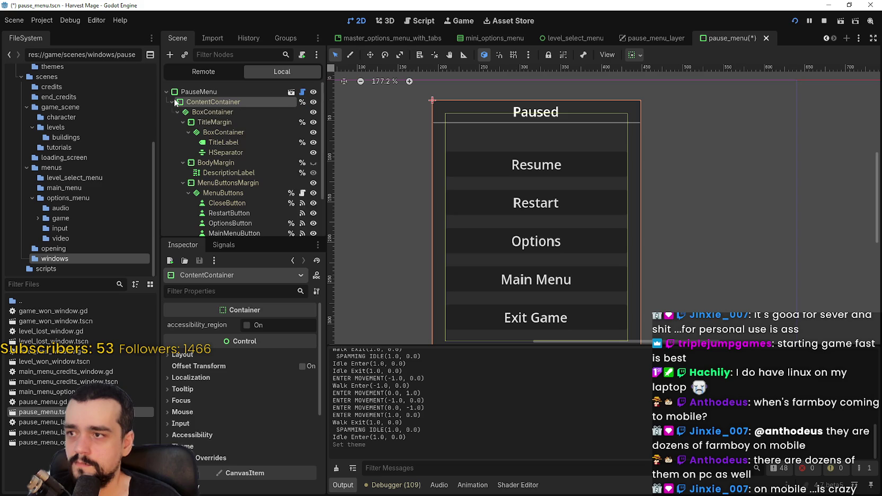
pyautogui.scroll(-2, 236, 163)
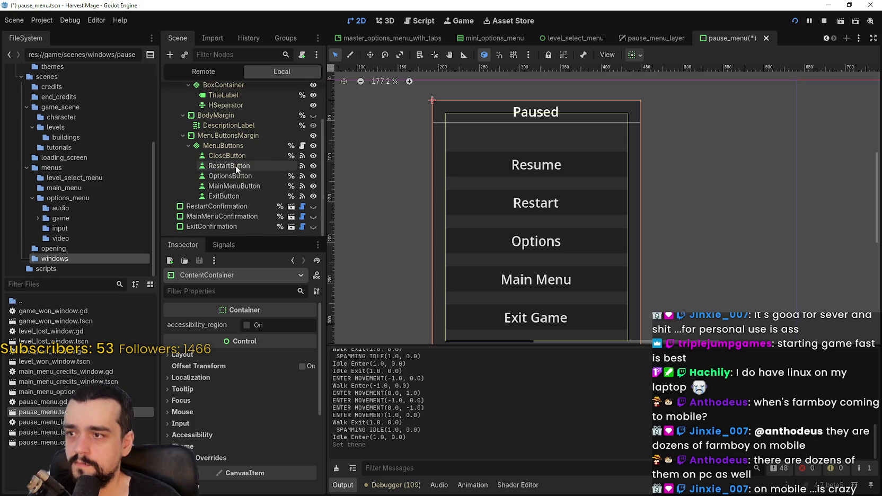
pyautogui.click(235, 165)
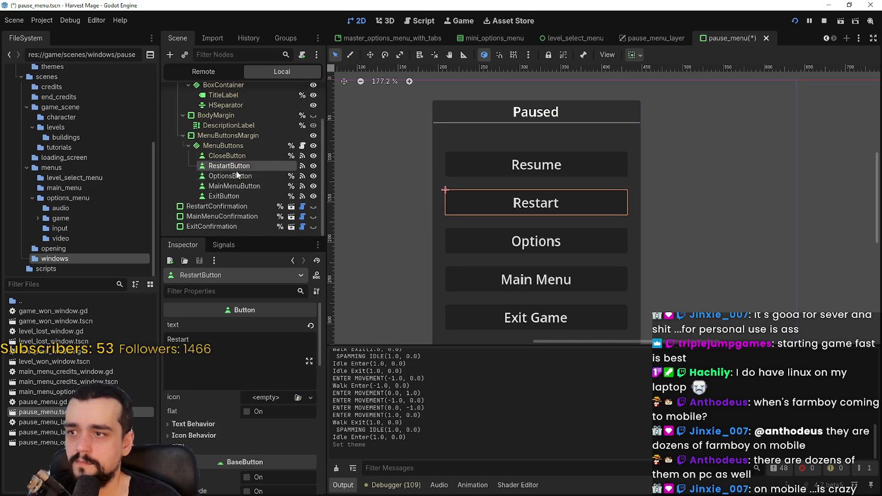
pyautogui.scroll(-4, 207, 461)
pyautogui.scroll(3, 210, 452)
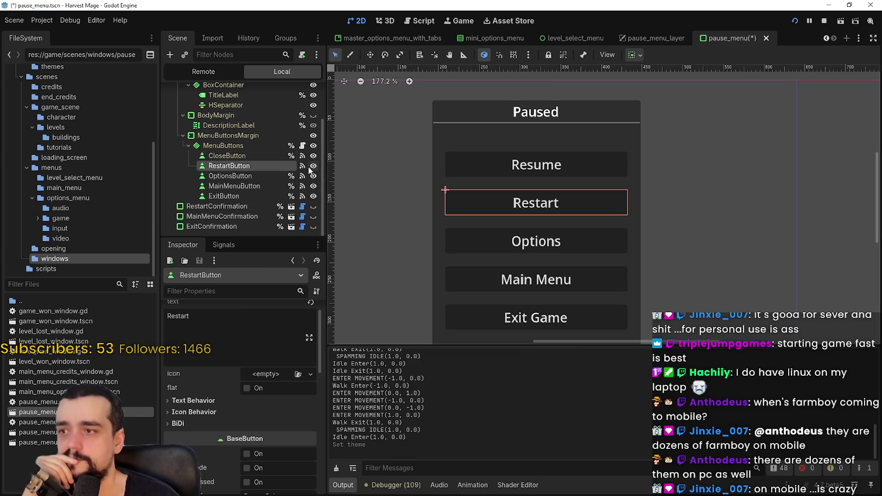
# Stop the running game and delete the RestartButton node
pyautogui.click(824, 22)
pyautogui.rightClick(231, 165)
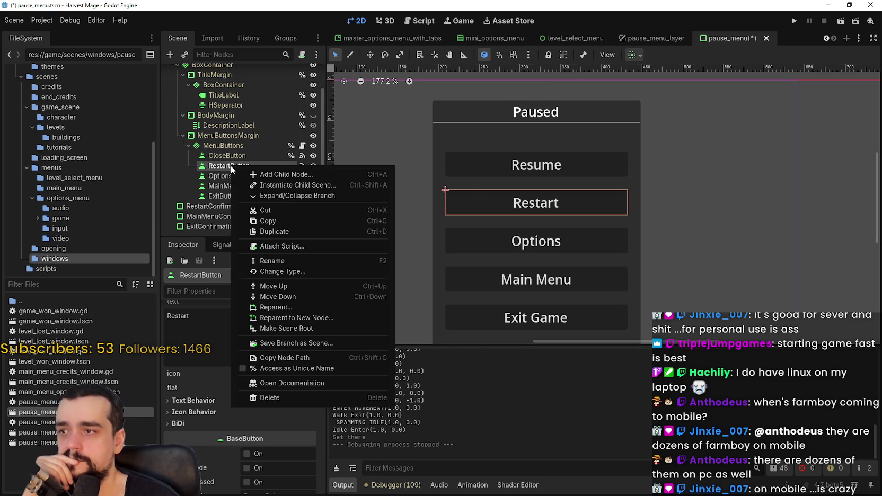
pyautogui.click(282, 398)
pyautogui.click(418, 257)
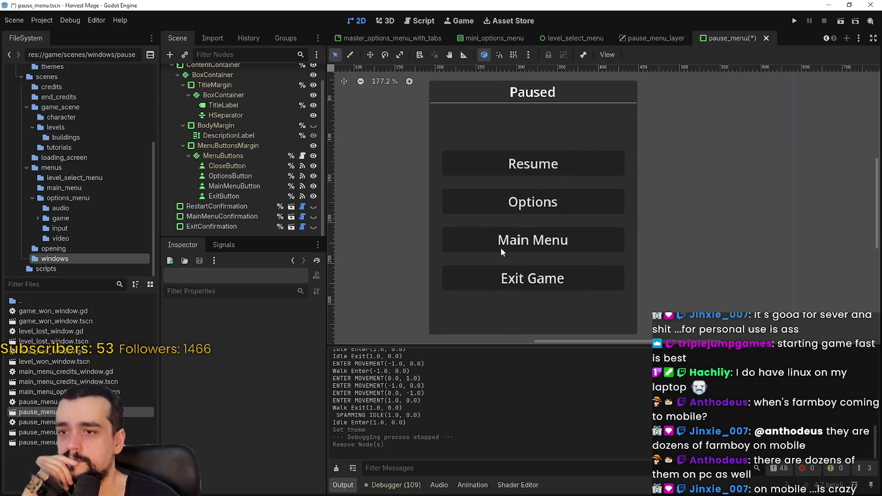
# Review the remaining Exit, MainMenu, Options and Close button nodes
pyautogui.click(224, 196)
pyautogui.click(228, 186)
pyautogui.click(222, 177)
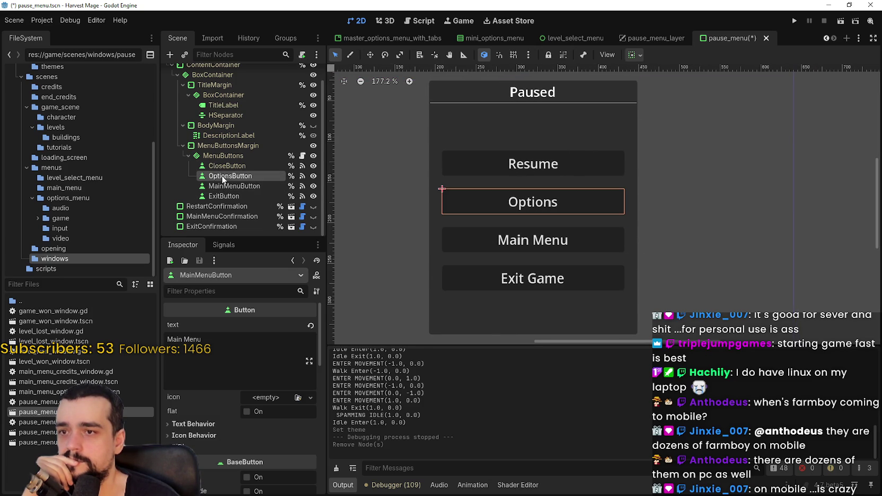
pyautogui.click(240, 165)
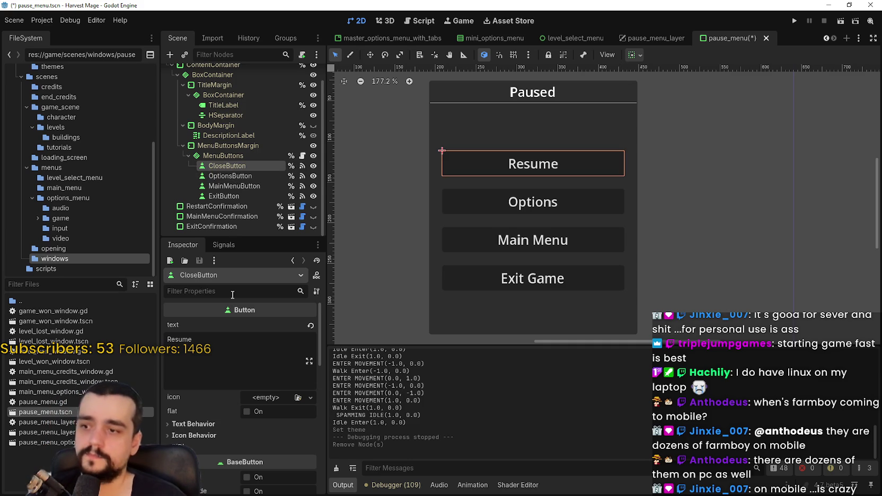
# Give the Resume button the main_menu_button type variation
pyautogui.scroll(-10, 281, 419)
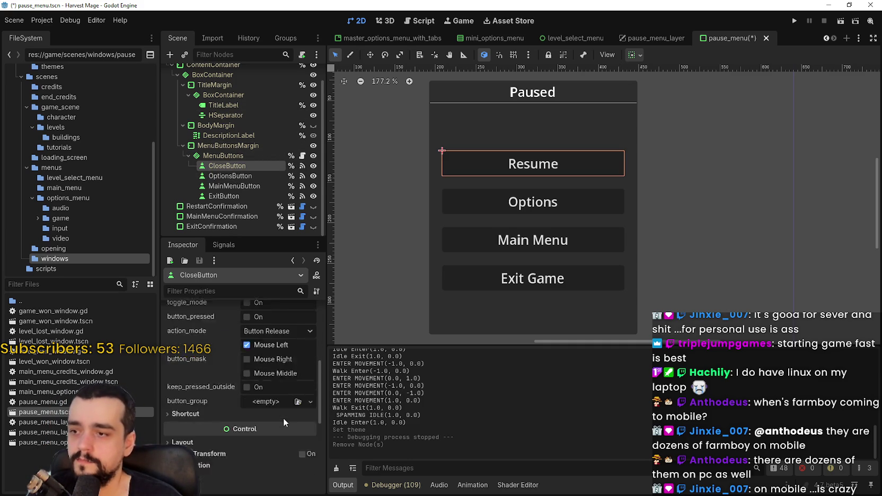
pyautogui.click(183, 417)
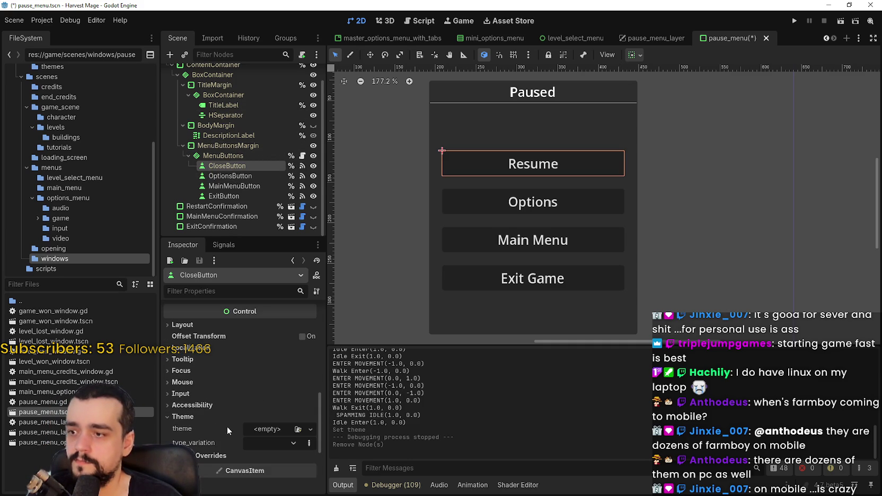
pyautogui.click(293, 443)
pyautogui.click(286, 482)
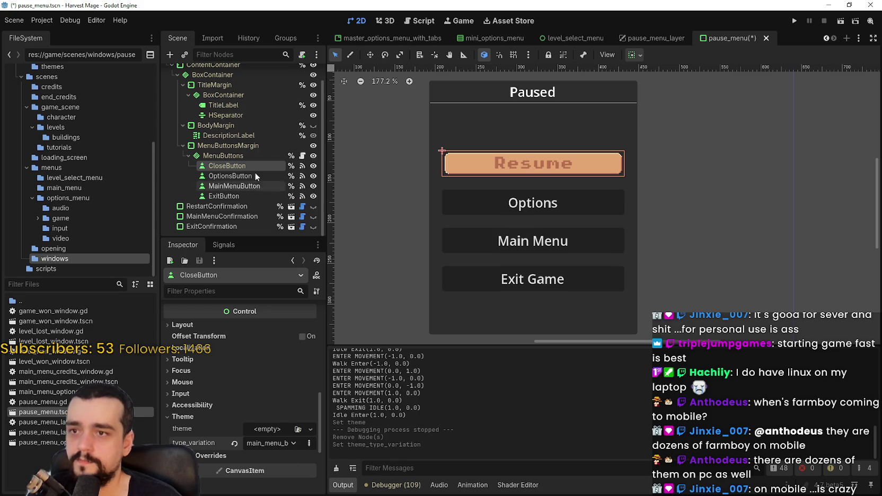
# Select OptionsButton and set its type variation to main_menu_button
pyautogui.click(241, 176)
pyautogui.scroll(-5, 237, 434)
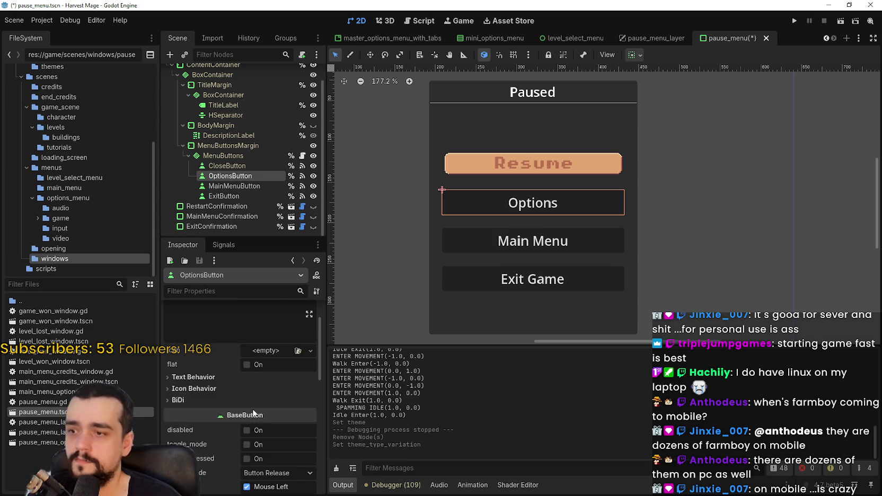
pyautogui.scroll(-10, 256, 402)
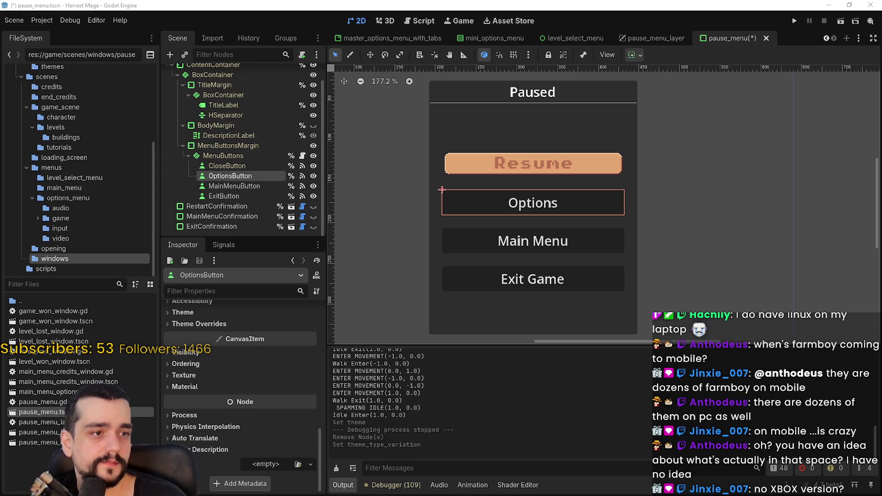
pyautogui.scroll(3, 557, 266)
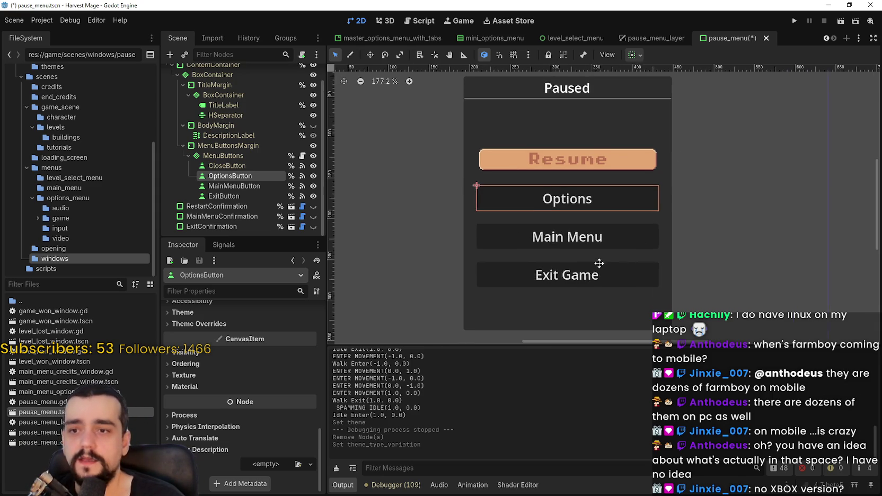
pyautogui.scroll(-3, 591, 253)
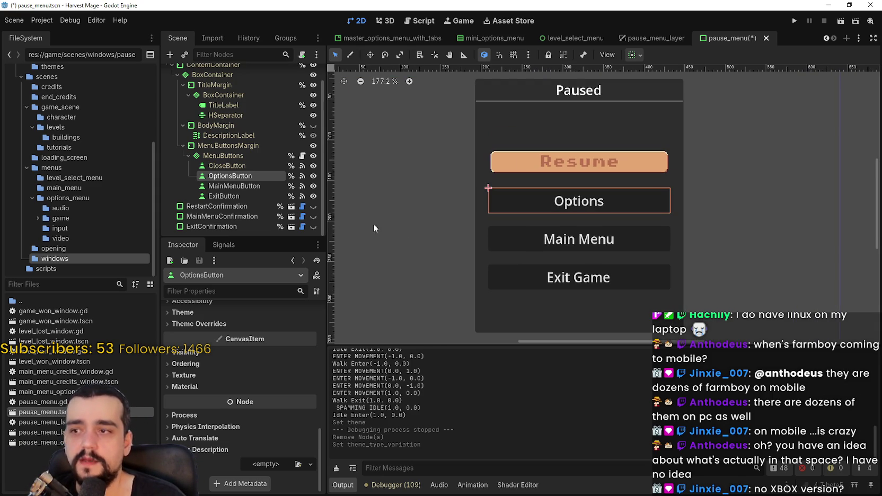
pyautogui.scroll(3, 206, 454)
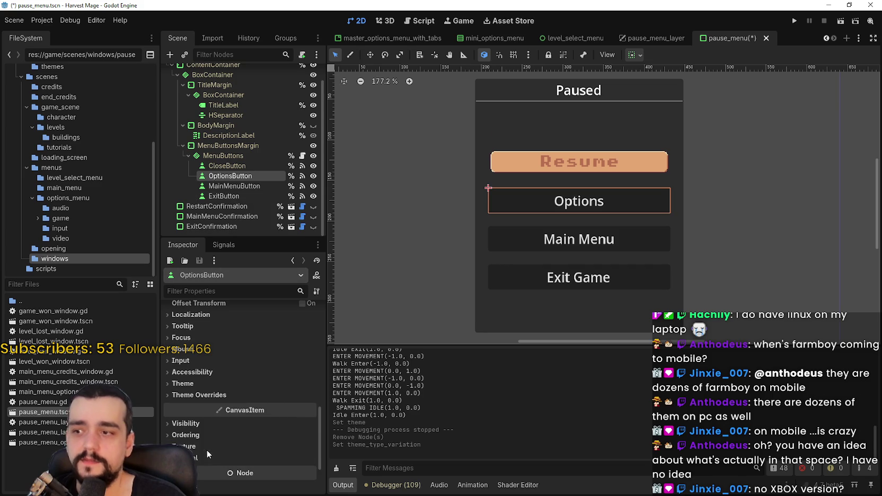
pyautogui.click(220, 395)
pyautogui.click(220, 395)
pyautogui.click(224, 384)
pyautogui.click(293, 409)
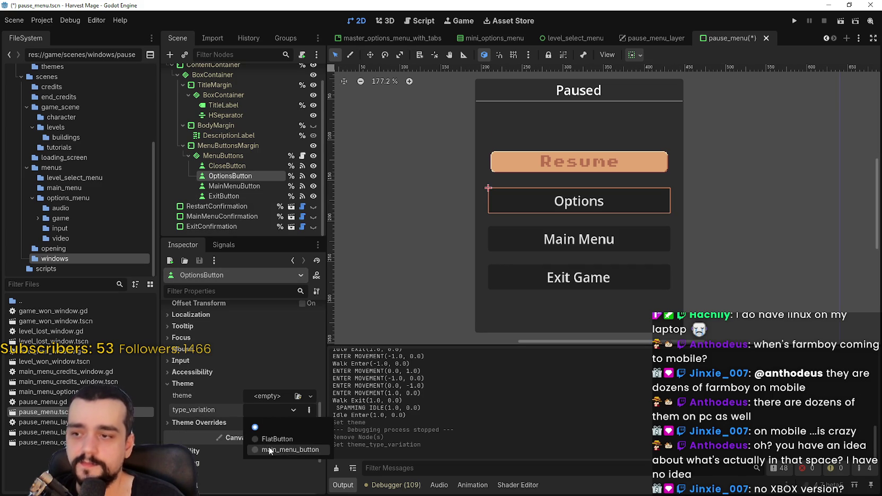
pyautogui.click(279, 418)
# Give the MainMenuButton the main_menu_button type variation
pyautogui.click(219, 186)
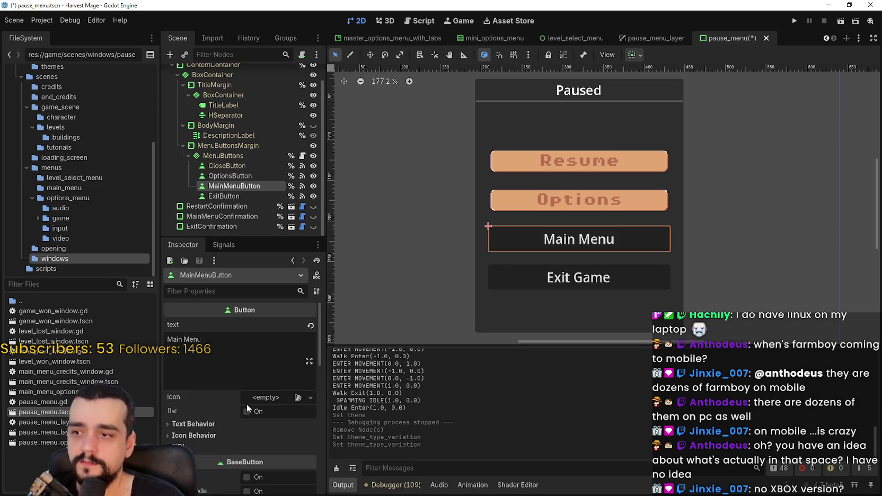
pyautogui.scroll(-10, 246, 402)
pyautogui.click(245, 383)
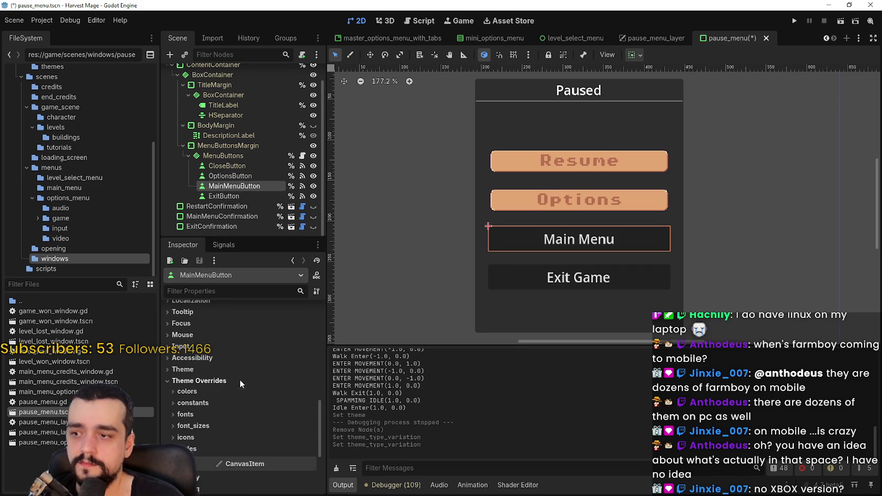
pyautogui.click(235, 370)
pyautogui.click(293, 395)
pyautogui.click(268, 434)
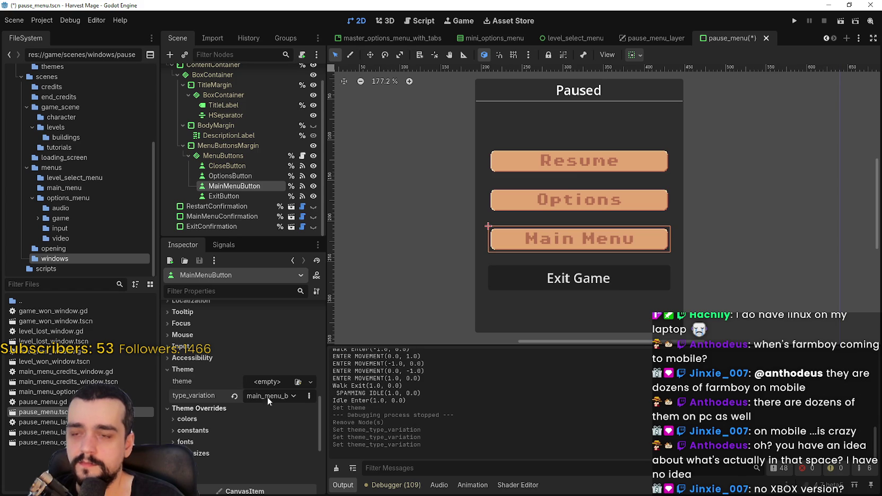
# Style the Exit Game button as main_menu_button, save the scene, and switch to the browser
pyautogui.click(221, 199)
pyautogui.scroll(-8, 281, 404)
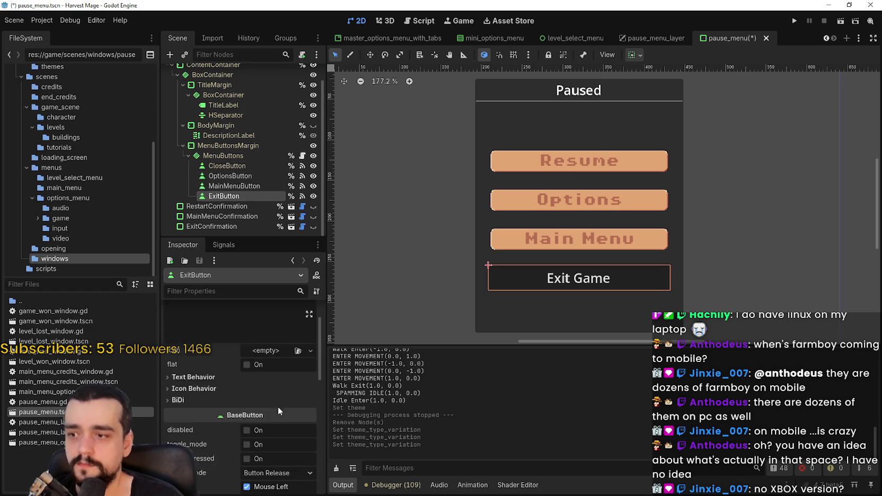
pyautogui.click(211, 392)
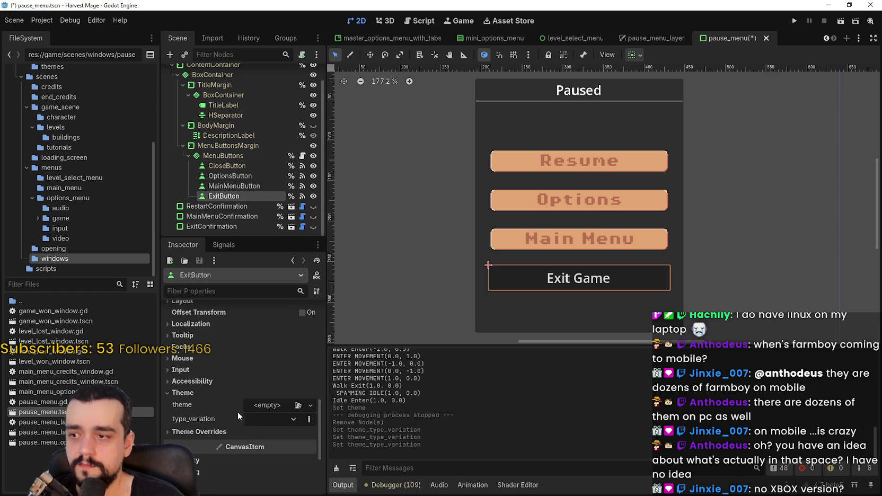
pyautogui.click(265, 419)
pyautogui.click(274, 458)
pyautogui.scroll(-1, 534, 242)
pyautogui.scroll(1, 534, 243)
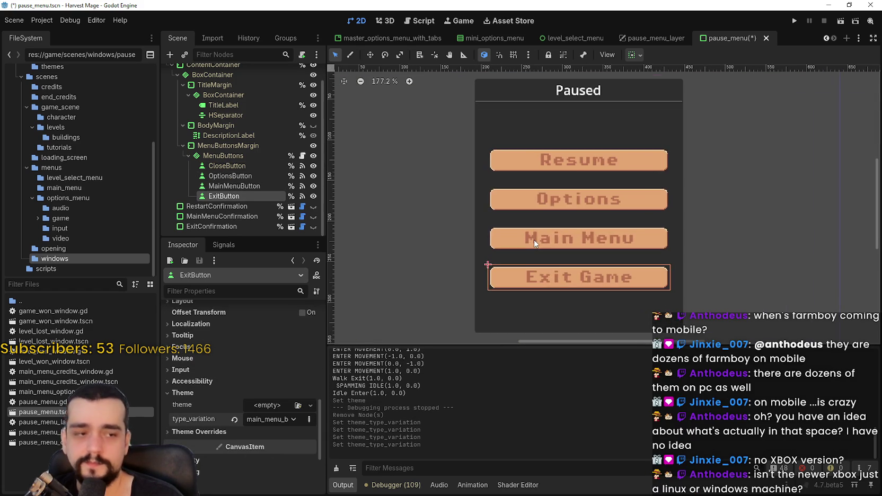
pyautogui.hotkey('ctrl', 's')
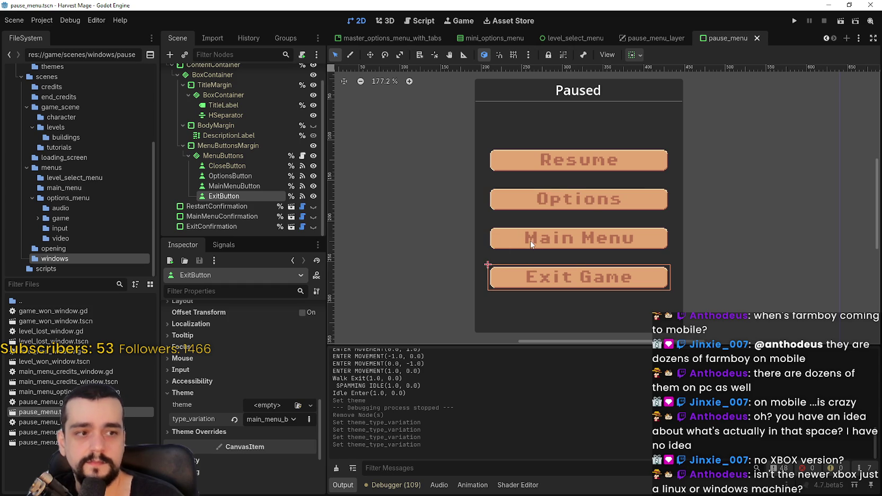
pyautogui.scroll(-3, 530, 243)
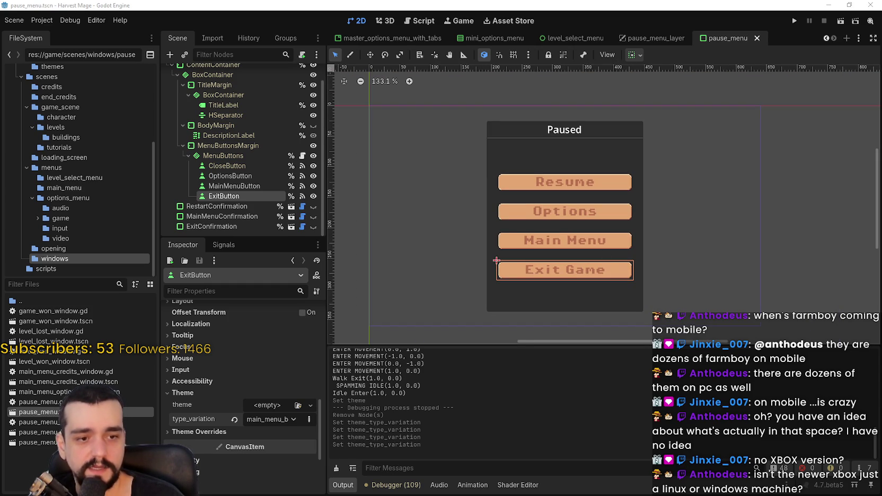
pyautogui.hotkey('alt', 'Tab')
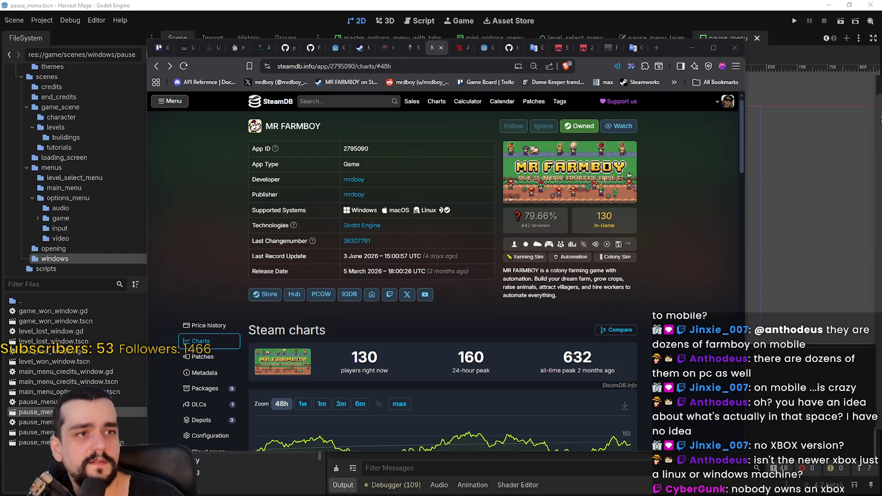
# Switch to the Xbox Godot article, move its tab one place right, and select the title
pyautogui.click(612, 44)
pyautogui.moveTo(613, 43); pyautogui.dragTo(653, 51)
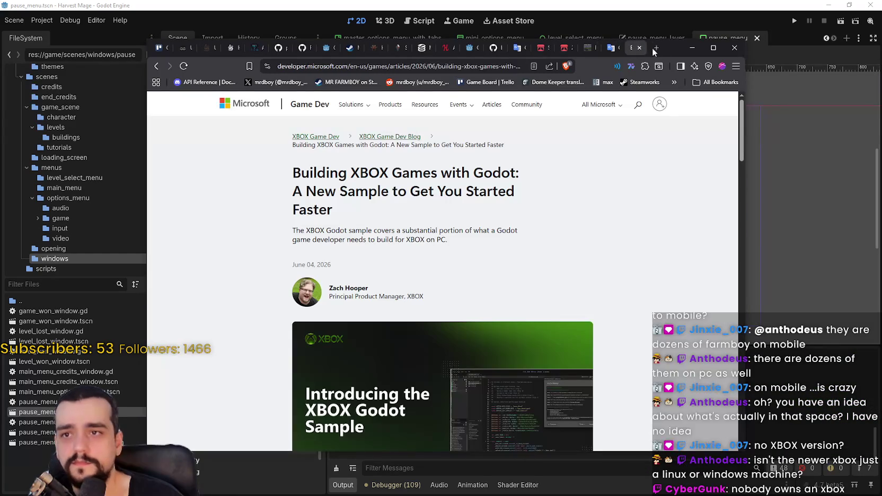
pyautogui.scroll(-2, 656, 296)
pyautogui.scroll(2, 656, 297)
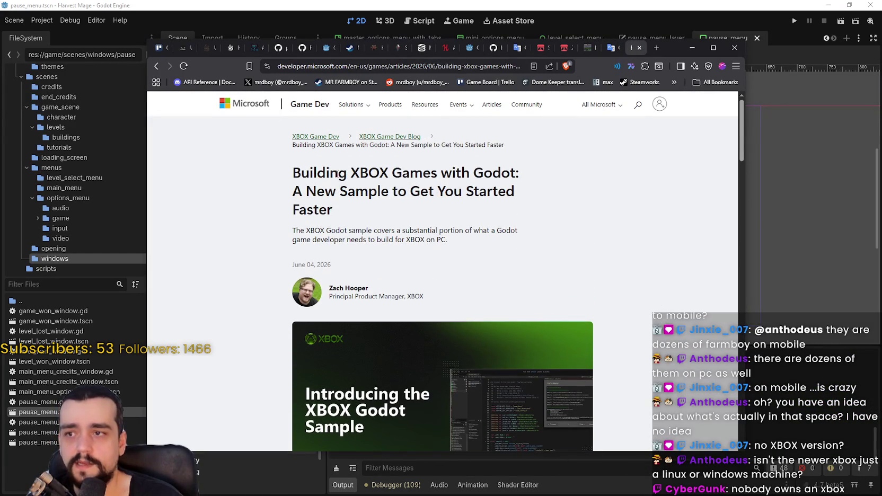
pyautogui.moveTo(293, 174); pyautogui.dragTo(554, 223)
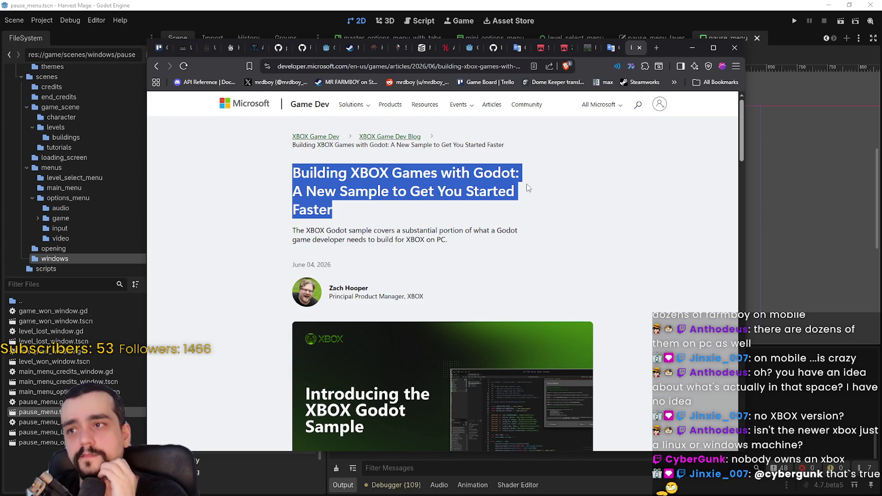
# Select the Microsoft GDK platform services line and the Xbox services list item
pyautogui.scroll(-6, 577, 302)
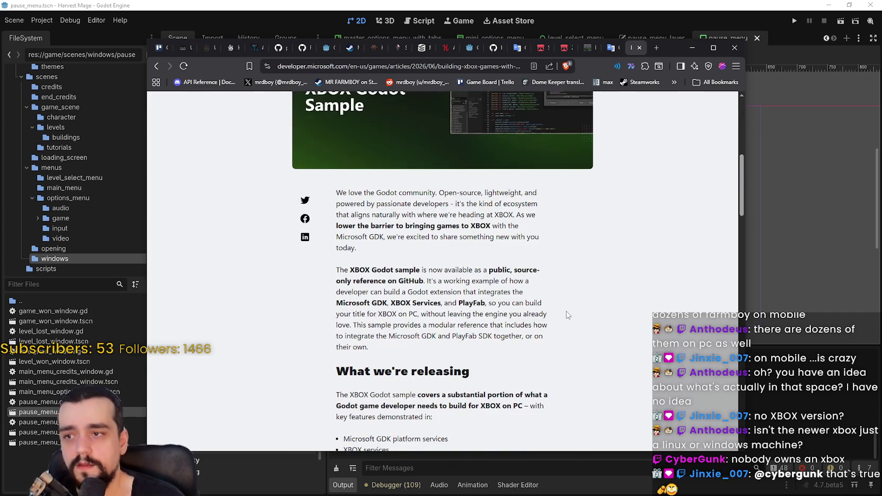
pyautogui.scroll(-5, 479, 207)
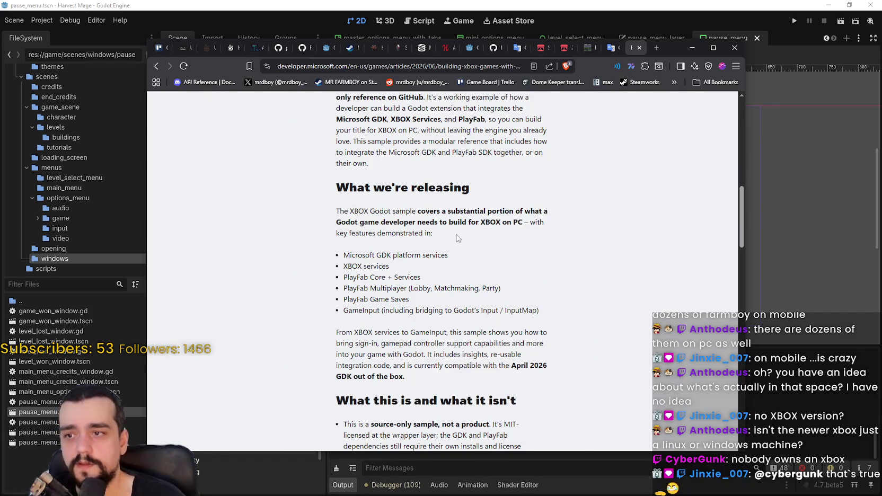
pyautogui.moveTo(336, 160); pyautogui.dragTo(449, 170)
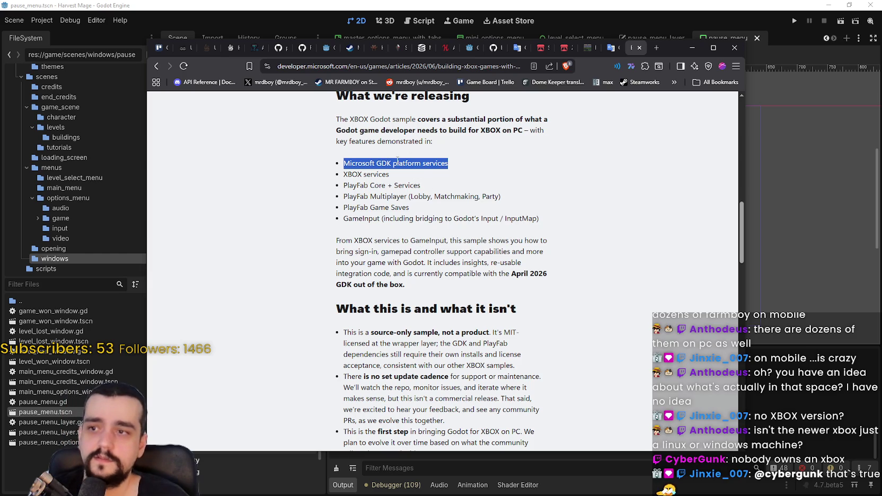
pyautogui.tripleClick(369, 175)
pyautogui.moveTo(354, 240); pyautogui.dragTo(358, 241)
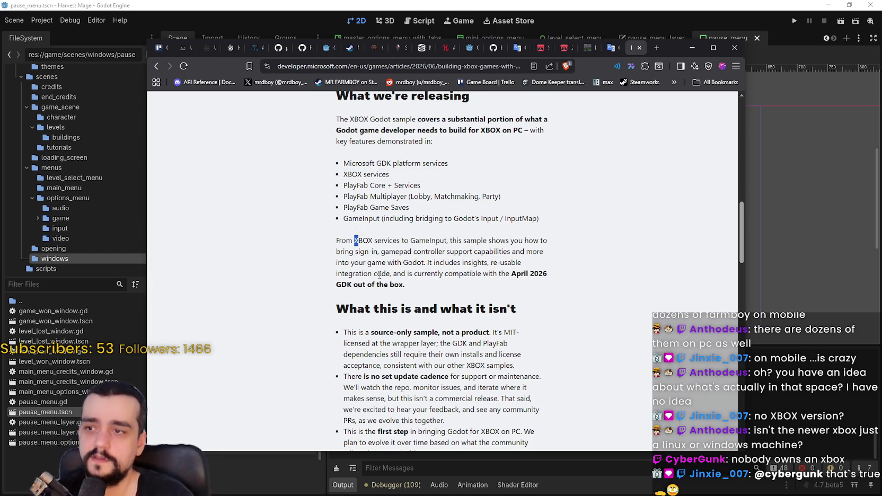
# Read down to the closing thanks paragraph, select it, then minimize the browser
pyautogui.scroll(-2, 385, 226)
pyautogui.scroll(-4, 385, 226)
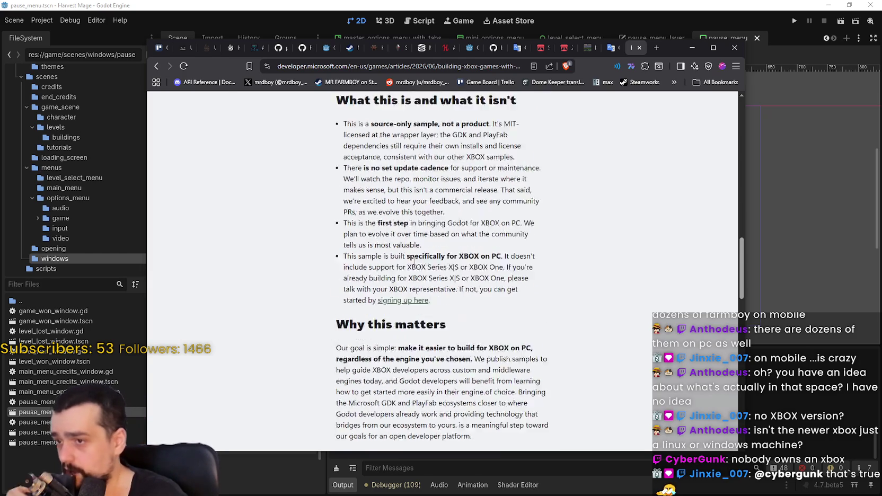
pyautogui.scroll(-3, 407, 214)
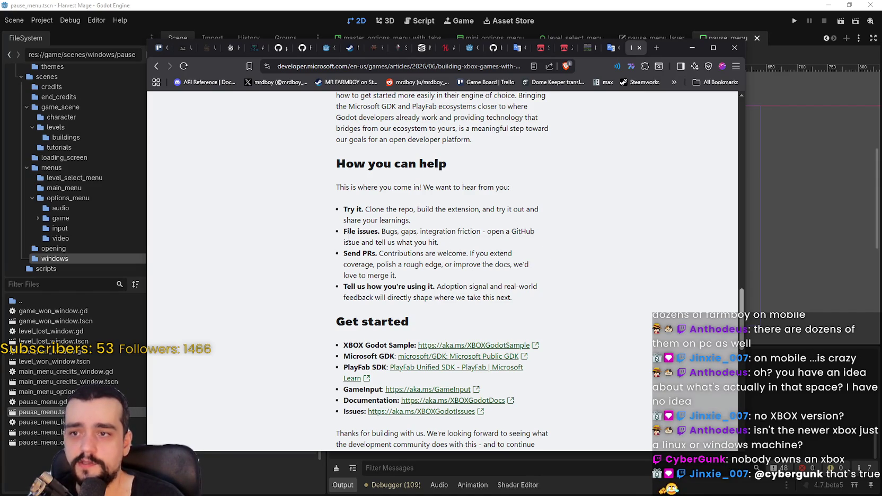
pyautogui.scroll(-2, 512, 242)
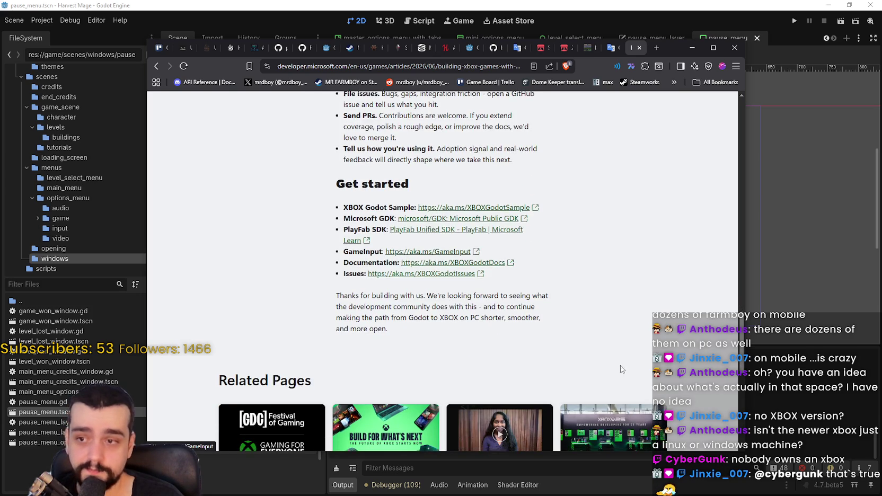
pyautogui.tripleClick(334, 349)
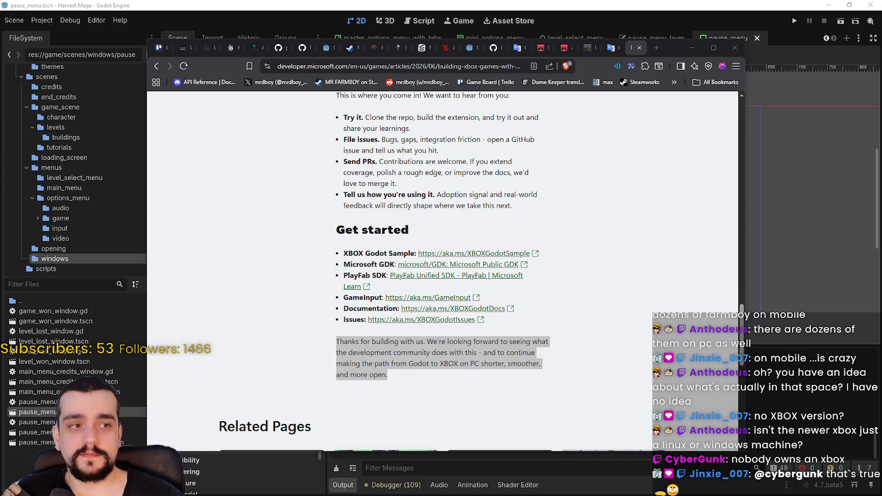
pyautogui.click(556, 305)
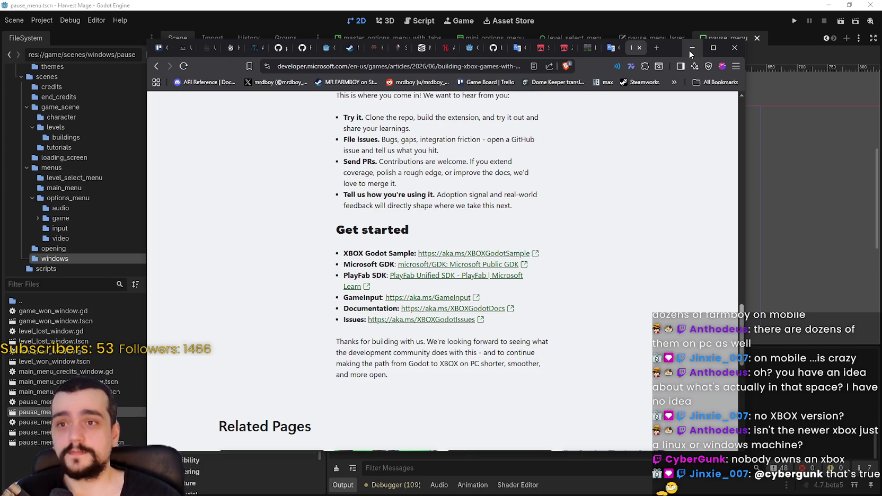
pyautogui.click(690, 48)
# Save the pause menu scene and step through the MainMenuButton, OptionsButton and CloseButton nodes
pyautogui.scroll(2, 691, 211)
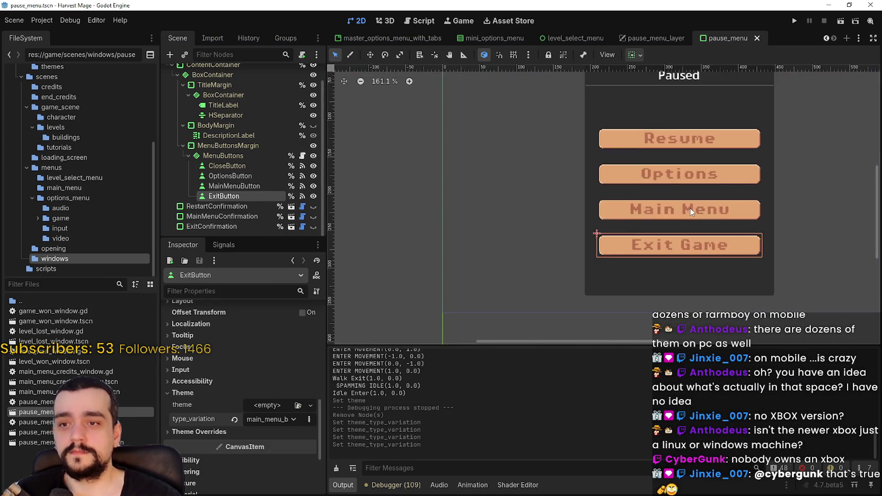
pyautogui.scroll(-2, 690, 212)
pyautogui.hotkey('ctrl', 's')
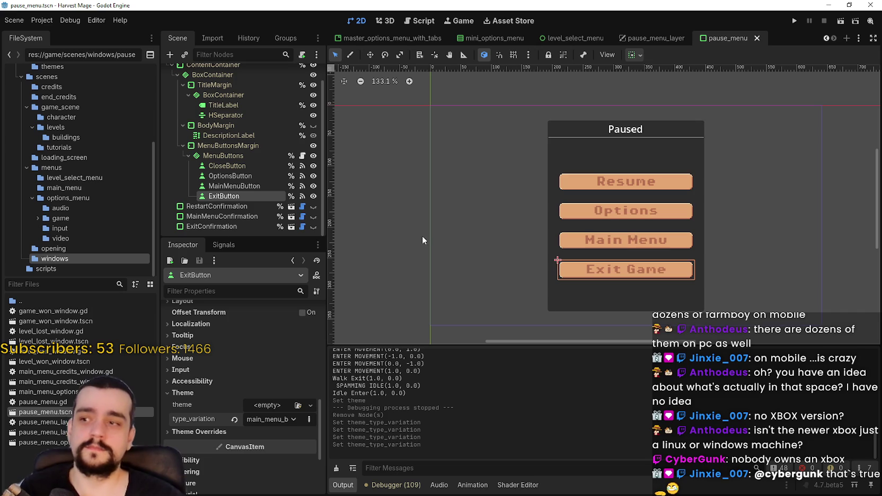
pyautogui.scroll(2, 228, 443)
pyautogui.click(234, 186)
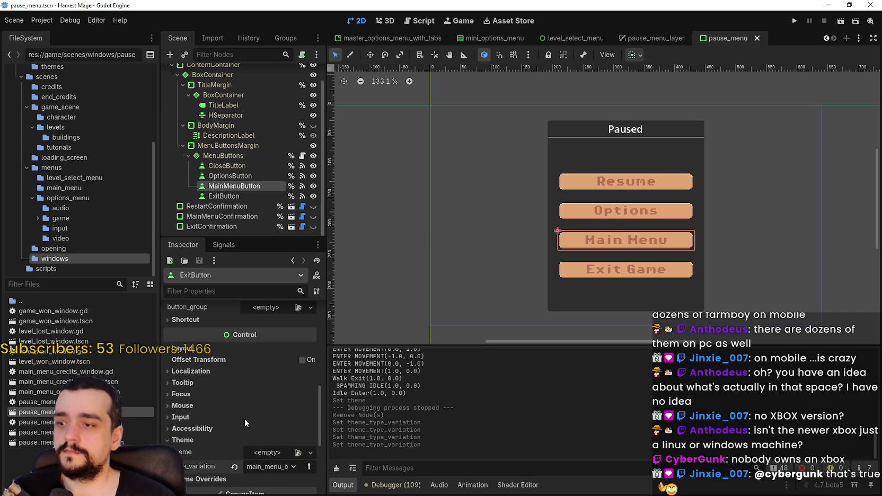
pyautogui.scroll(-2, 584, 204)
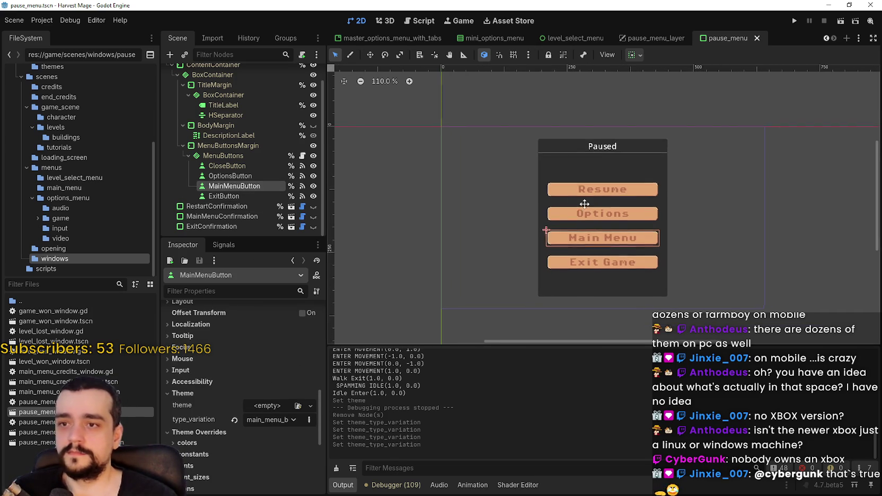
pyautogui.scroll(4, 567, 196)
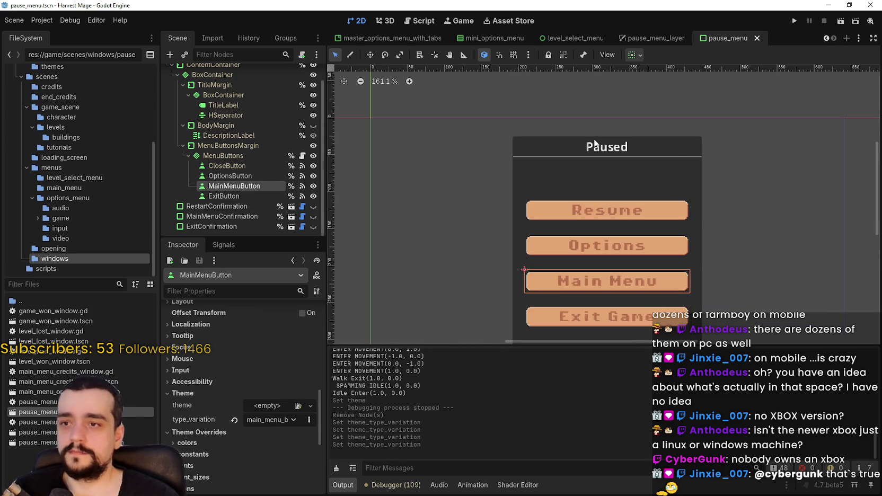
pyautogui.click(238, 176)
pyautogui.click(237, 166)
# Select the MenuButtons container and inspect its separation constant override of 16
pyautogui.click(242, 156)
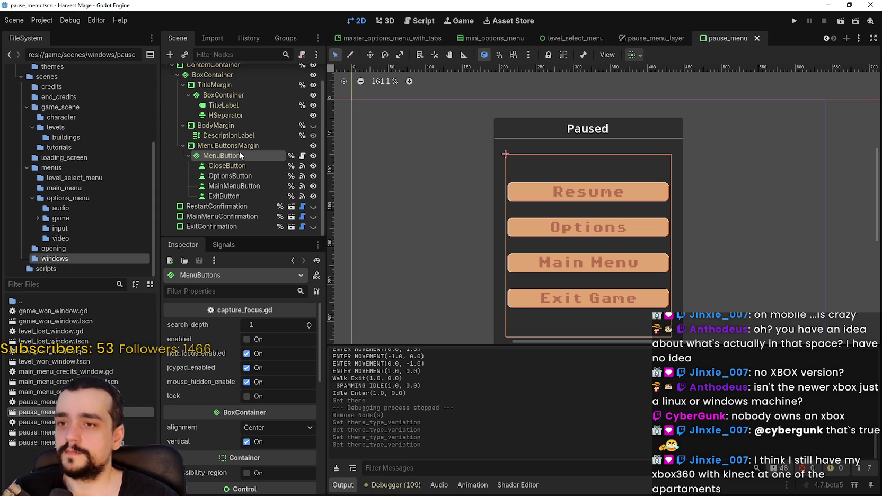
pyautogui.scroll(-10, 229, 456)
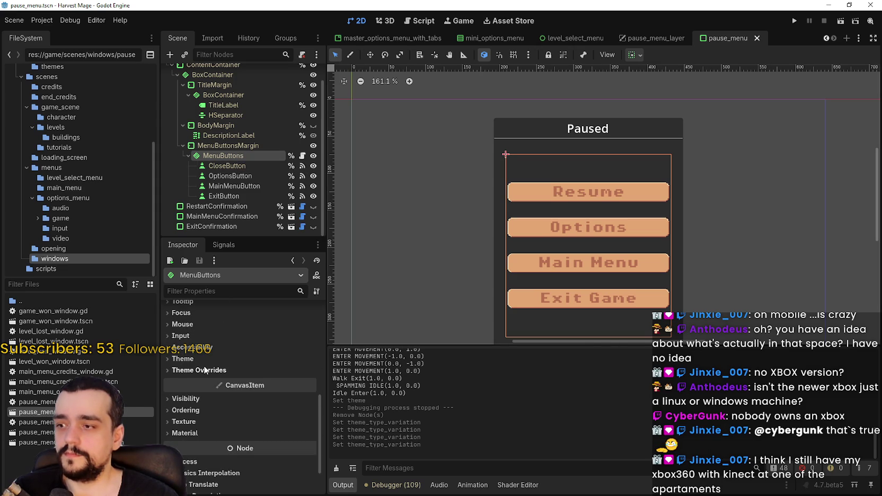
pyautogui.click(199, 369)
pyautogui.click(238, 380)
pyautogui.click(280, 392)
pyautogui.click(254, 381)
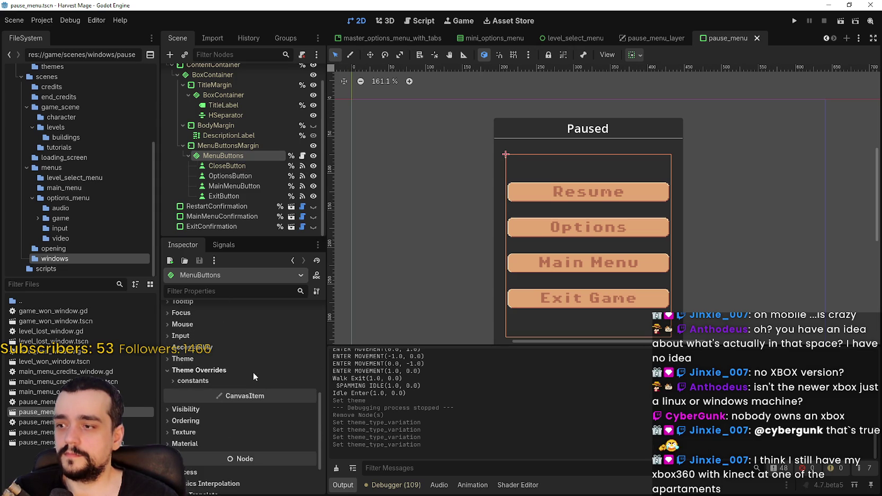
# Check the MenuButtons container's Theme type_variation setting
pyautogui.click(250, 360)
pyautogui.click(282, 387)
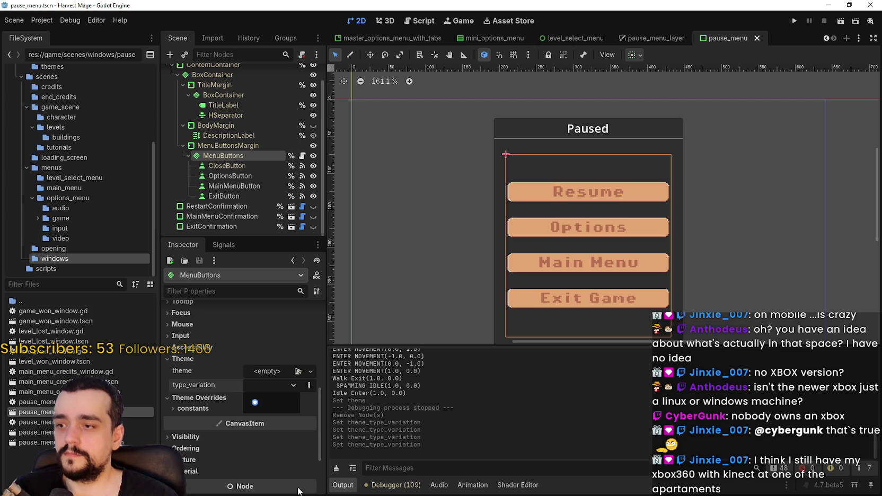
pyautogui.scroll(-2, 543, 140)
pyautogui.scroll(2, 543, 168)
pyautogui.scroll(-2, 562, 170)
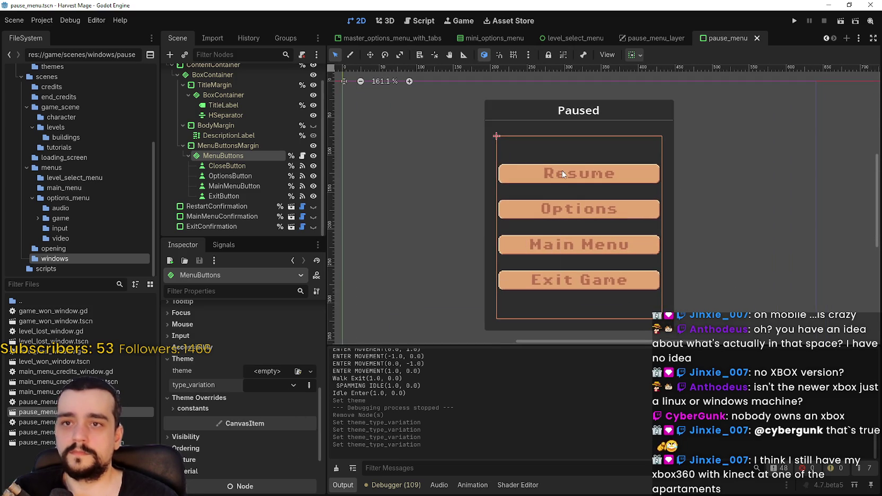
pyautogui.scroll(1, 223, 156)
# Select the Paused TitleLabel node in the scene tree
pyautogui.click(233, 164)
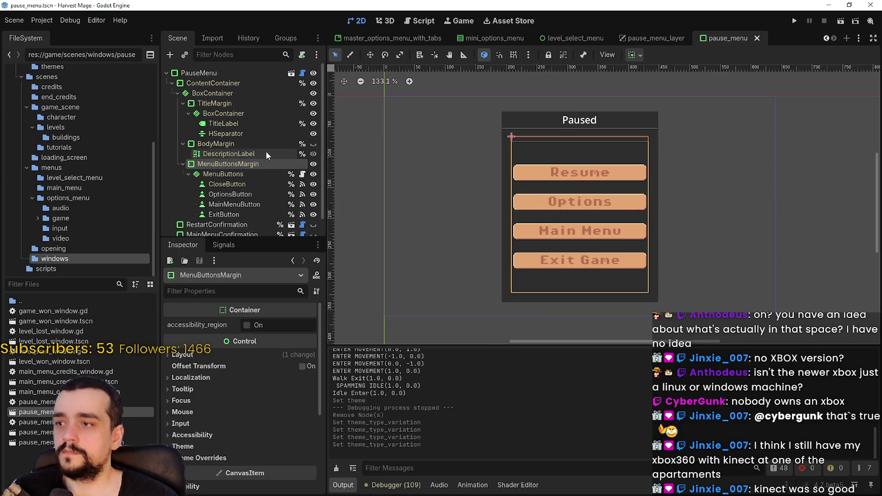
pyautogui.scroll(5, 542, 157)
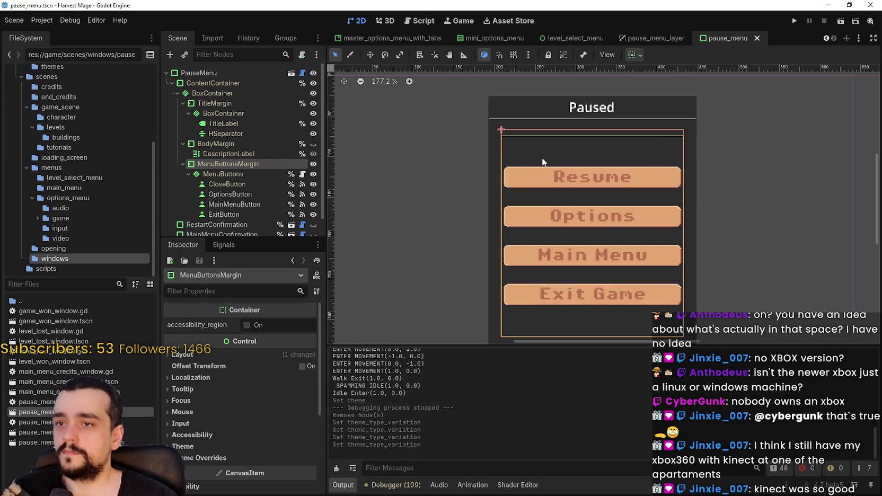
pyautogui.click(239, 154)
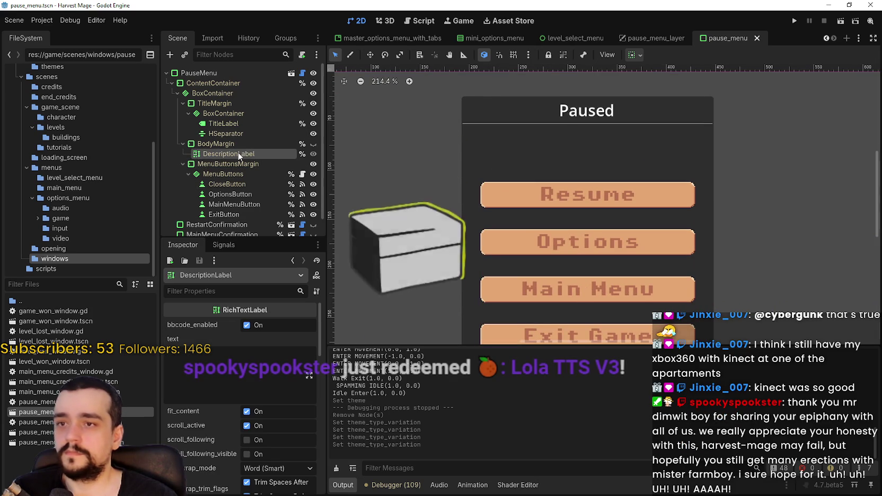
pyautogui.scroll(-3, 564, 181)
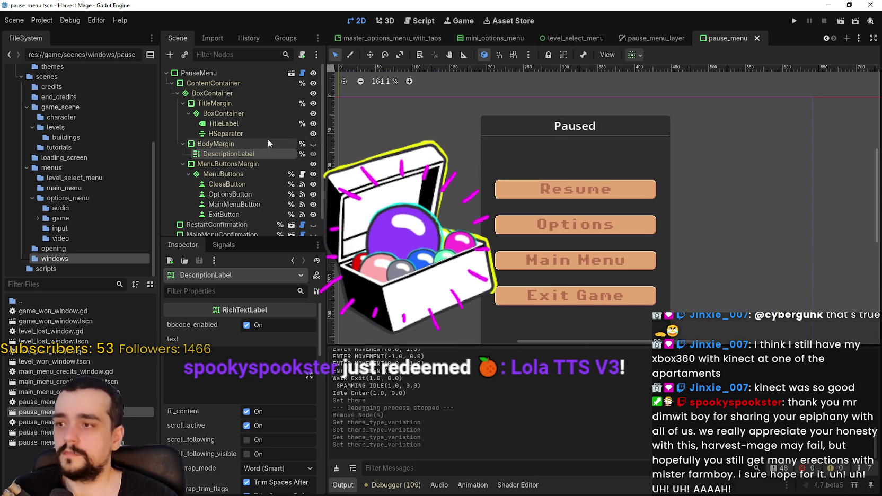
pyautogui.click(268, 122)
pyautogui.scroll(-10, 213, 451)
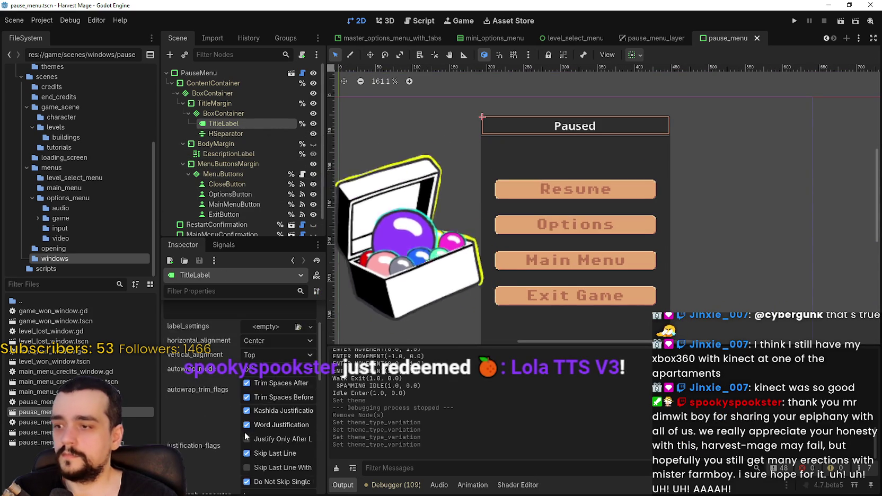
# Set TitleLabel's type variation to main_menu_title_label and save the scene
pyautogui.click(255, 428)
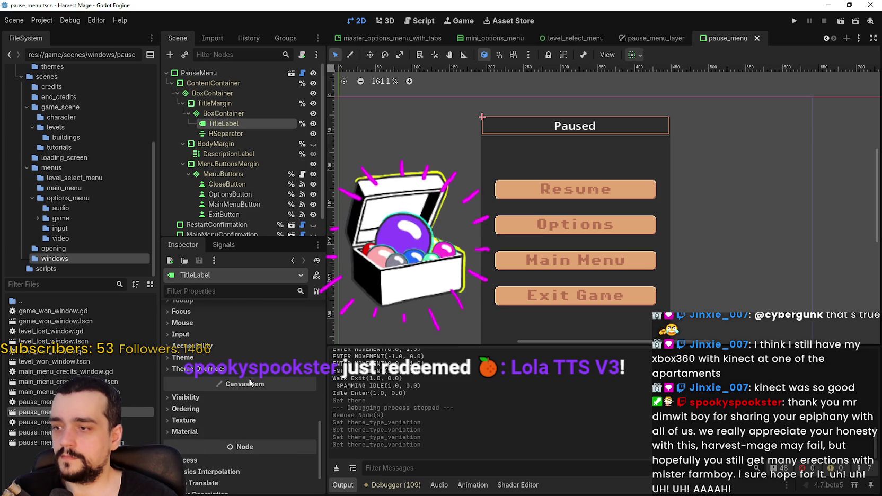
pyautogui.scroll(-2, 267, 392)
pyautogui.click(291, 385)
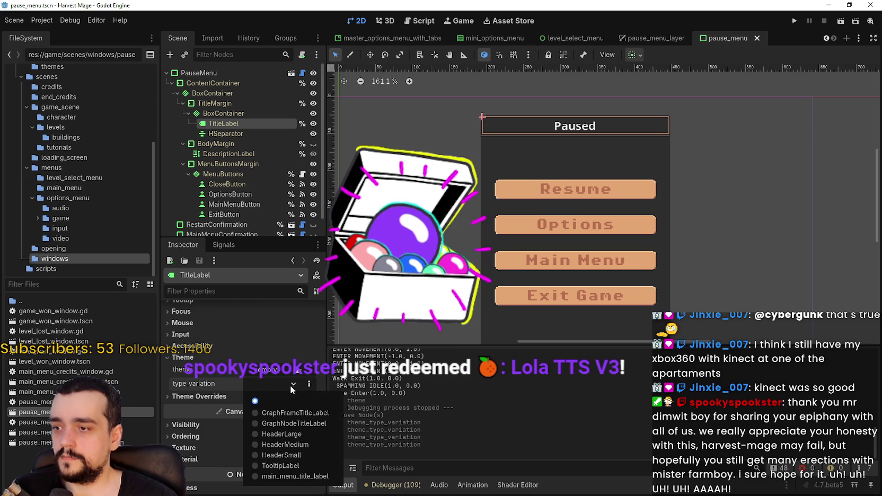
pyautogui.click(296, 476)
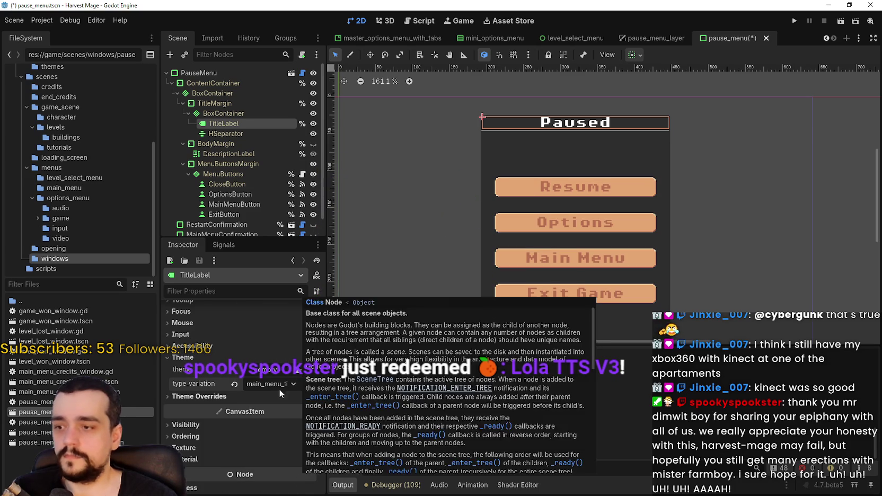
pyautogui.click(277, 384)
pyautogui.click(277, 379)
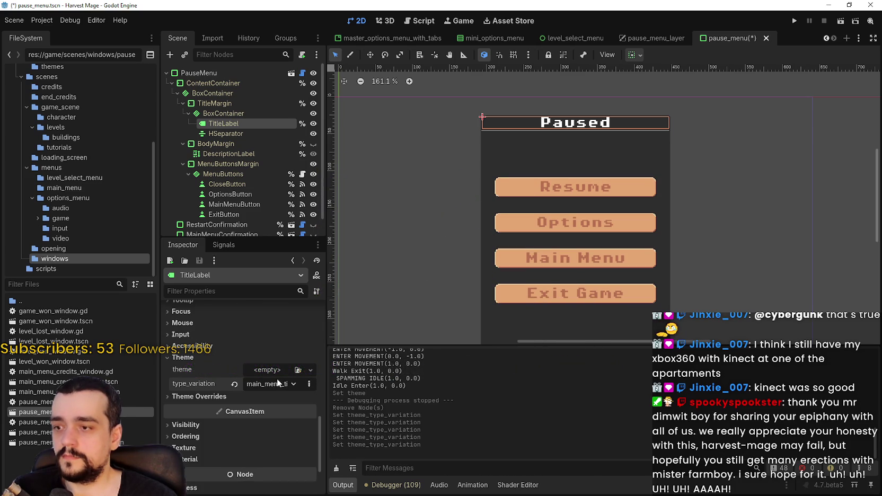
pyautogui.hotkey('ctrl', 's')
pyautogui.scroll(2, 647, 114)
pyautogui.scroll(-5, 636, 125)
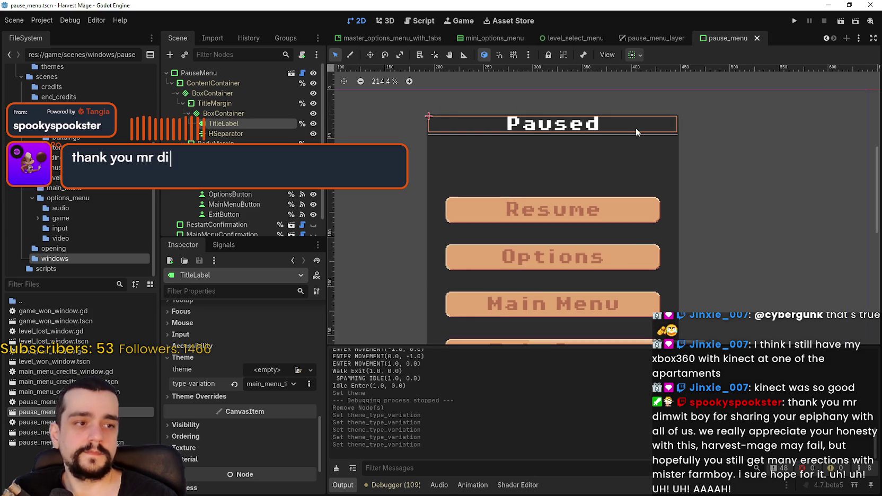
# Run the game, start a new game, pause with Esc, and return to the pause_menu_layer scene
pyautogui.click(795, 21)
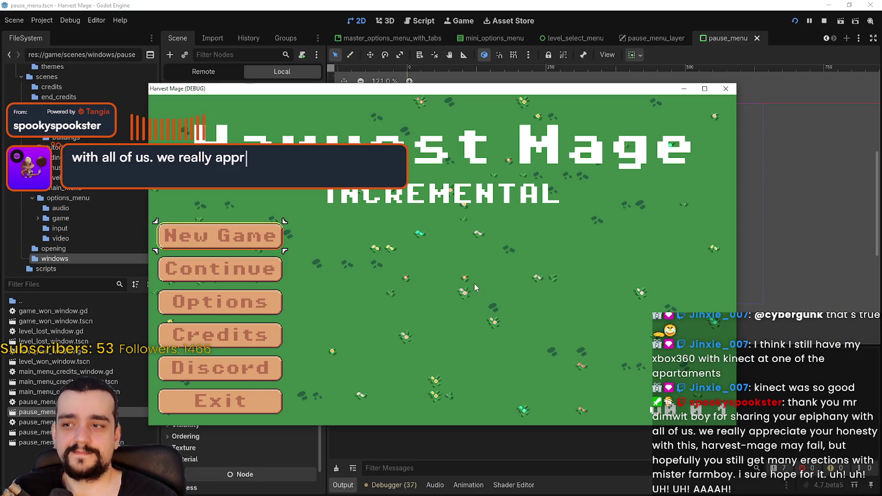
pyautogui.click(220, 235)
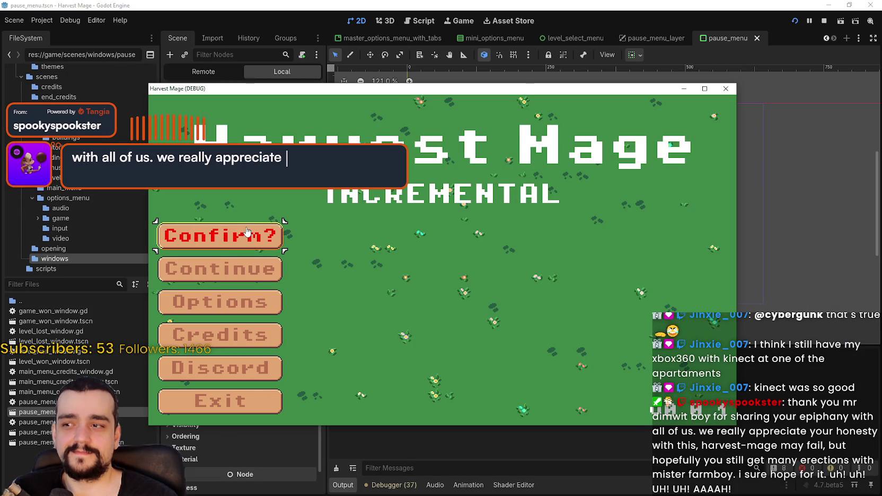
pyautogui.click(220, 235)
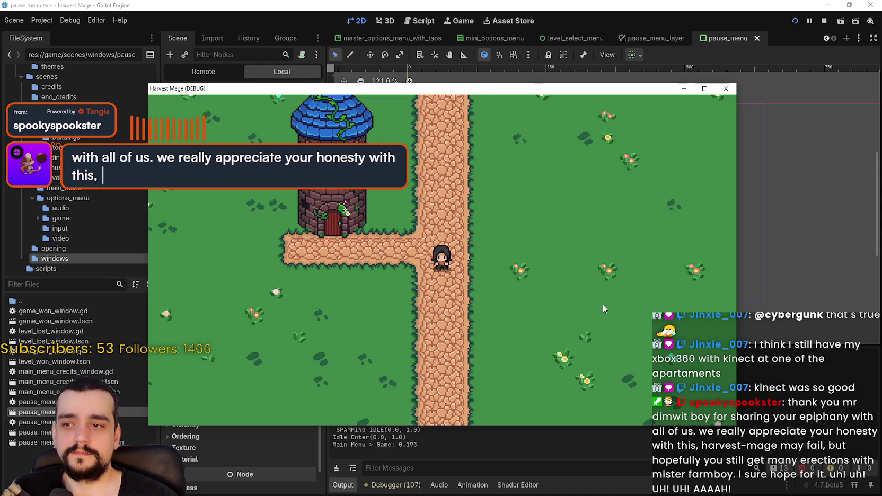
pyautogui.press('Escape')
pyautogui.press('Escape')
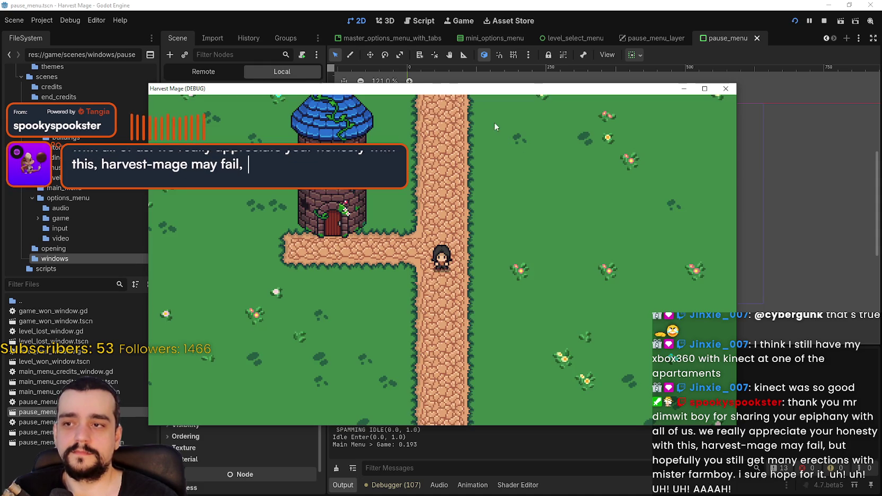
pyautogui.click(660, 34)
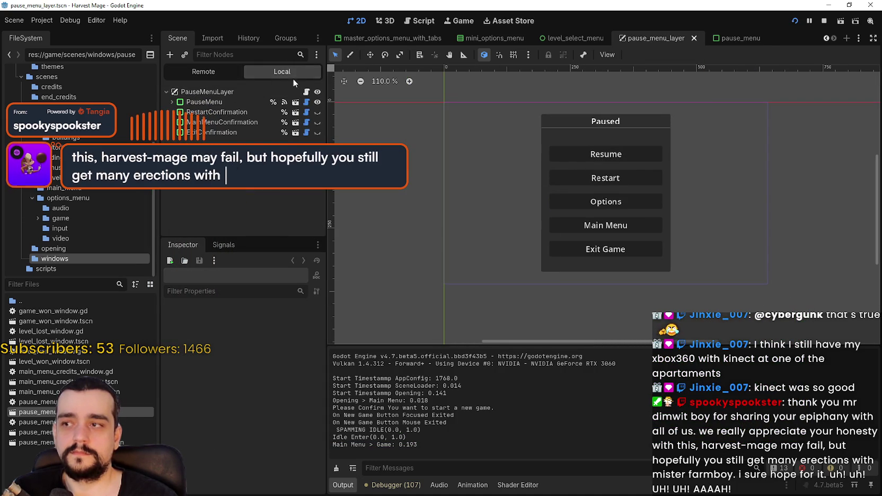
pyautogui.click(212, 102)
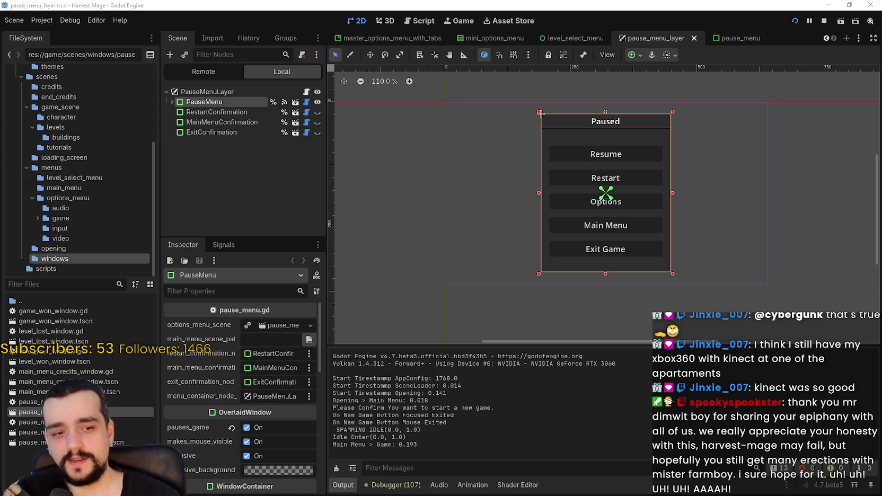
pyautogui.scroll(-1, 597, 262)
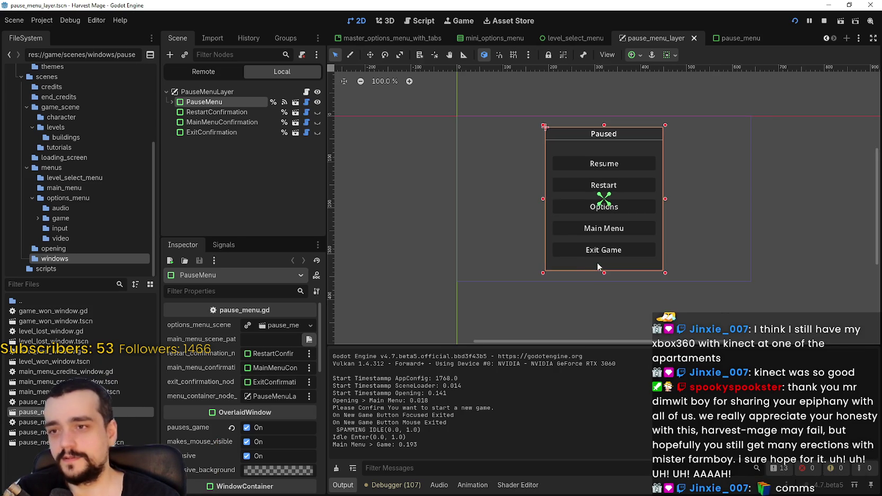
pyautogui.scroll(2, 658, 181)
pyautogui.scroll(2, 658, 181)
pyautogui.scroll(-4, 680, 210)
pyautogui.scroll(3, 681, 208)
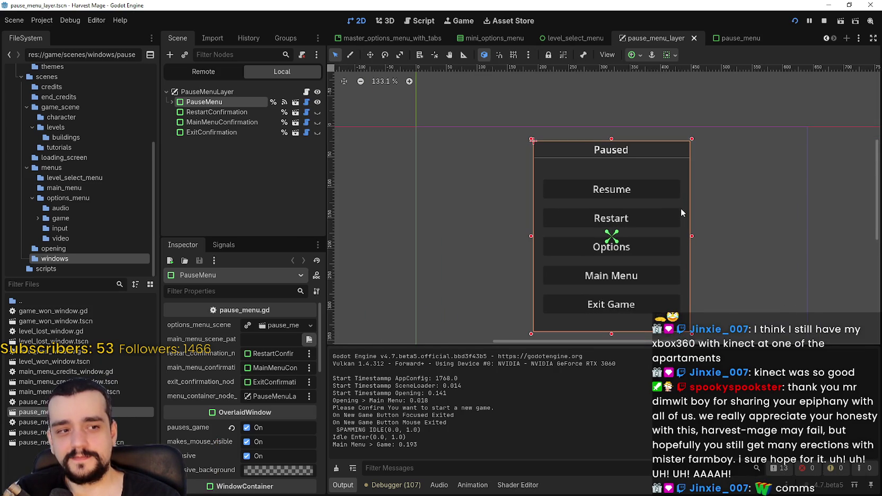
pyautogui.scroll(-3, 698, 228)
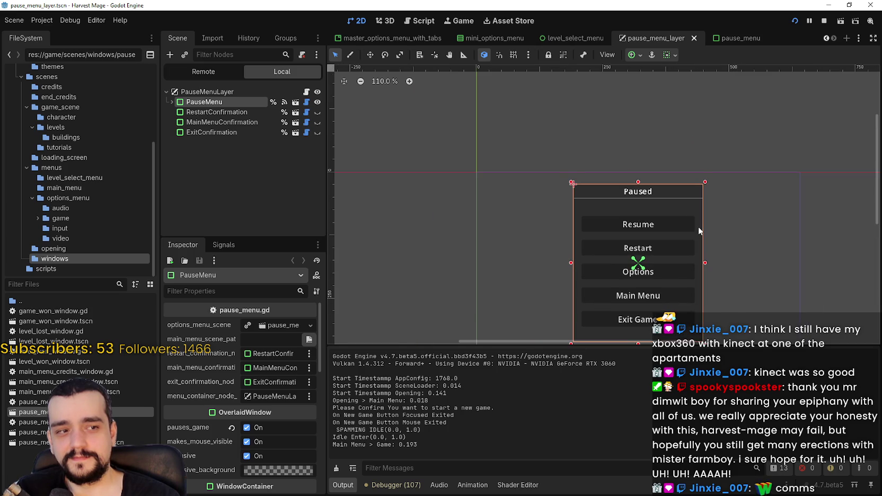
pyautogui.scroll(3, 698, 231)
pyautogui.scroll(-2, 698, 226)
pyautogui.scroll(2, 673, 211)
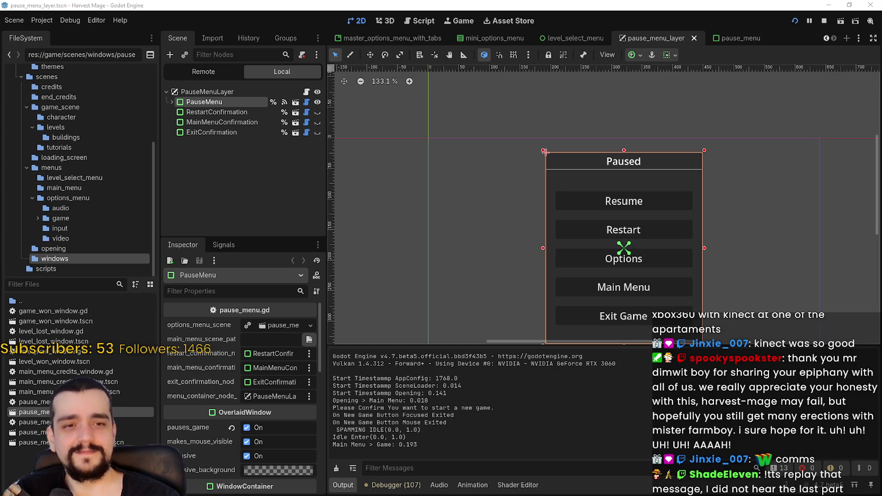
pyautogui.scroll(-1, 683, 249)
pyautogui.hscroll(1, 684, 249)
pyautogui.scroll(-4, 616, 228)
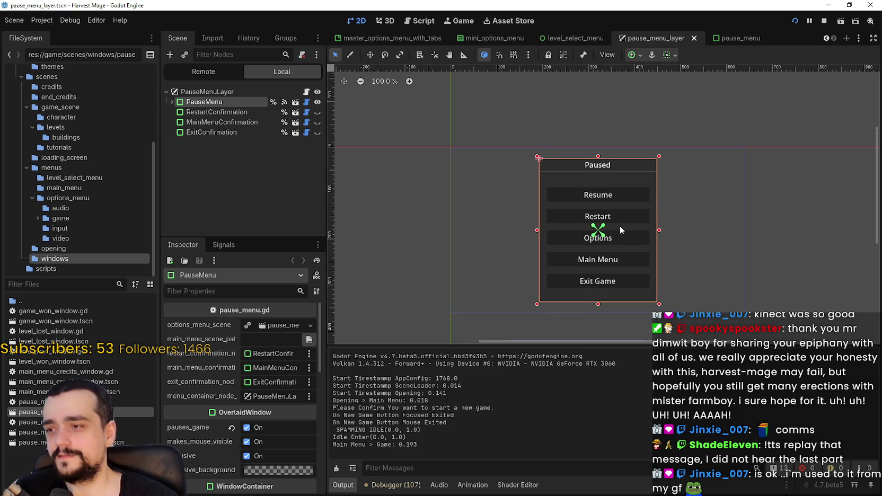
pyautogui.click(200, 113)
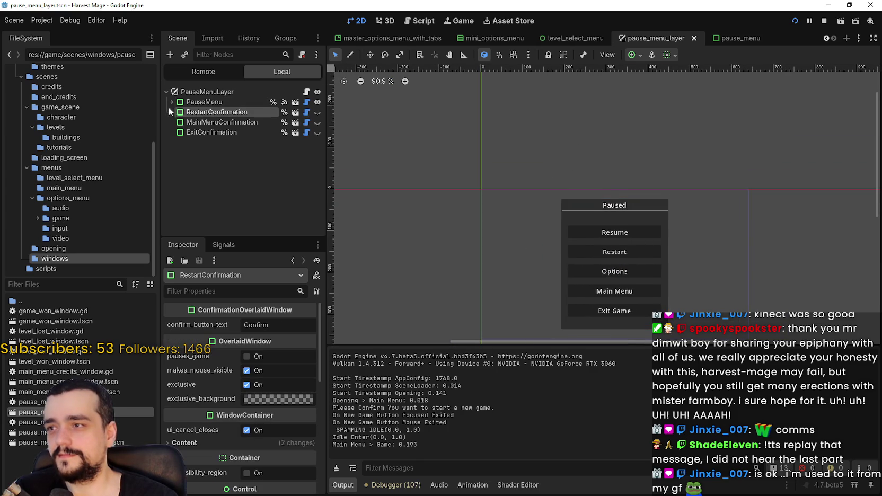
pyautogui.click(171, 101)
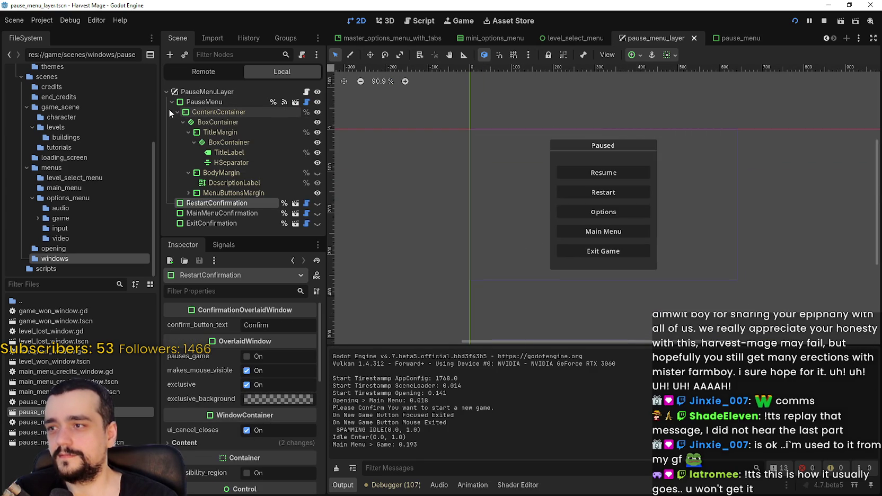
pyautogui.click(189, 192)
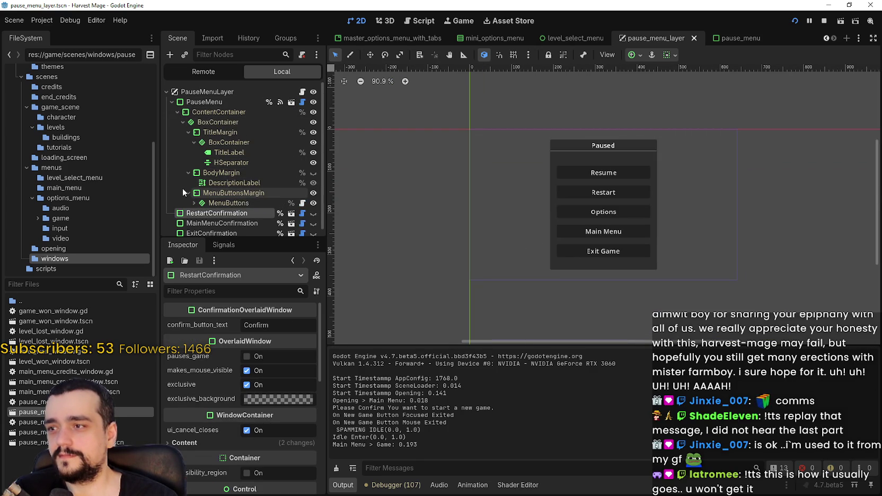
pyautogui.click(194, 203)
pyautogui.scroll(-1, 212, 206)
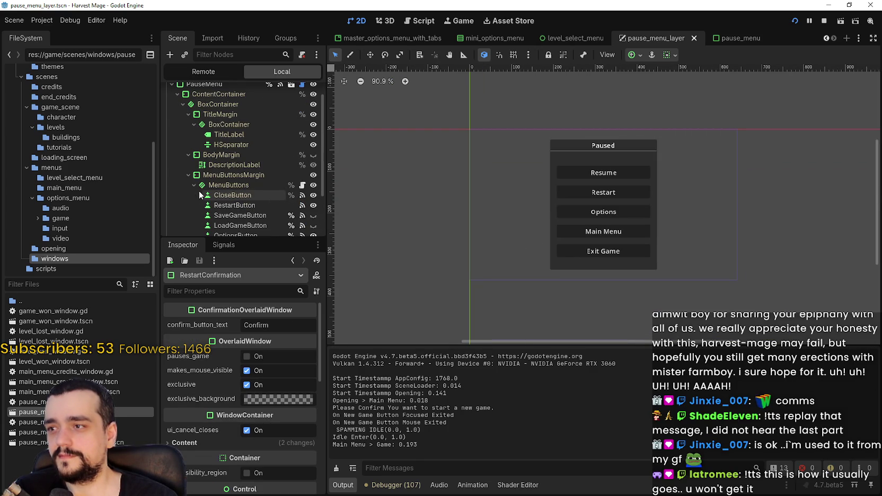
pyautogui.click(241, 204)
pyautogui.scroll(-3, 241, 204)
pyautogui.scroll(2, 596, 135)
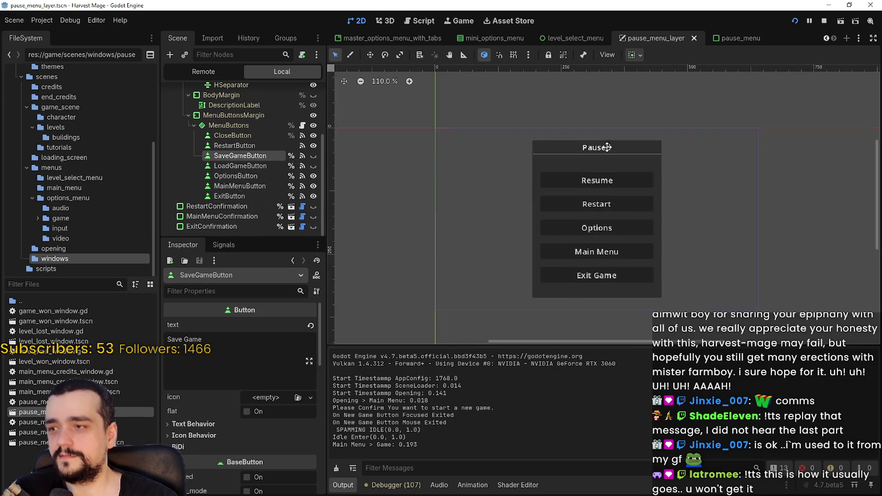
pyautogui.scroll(3, 167, 171)
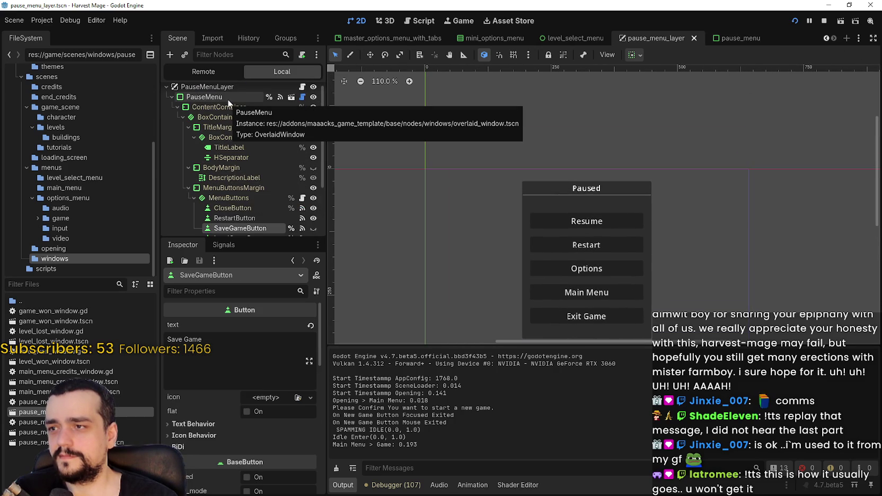
pyautogui.click(736, 38)
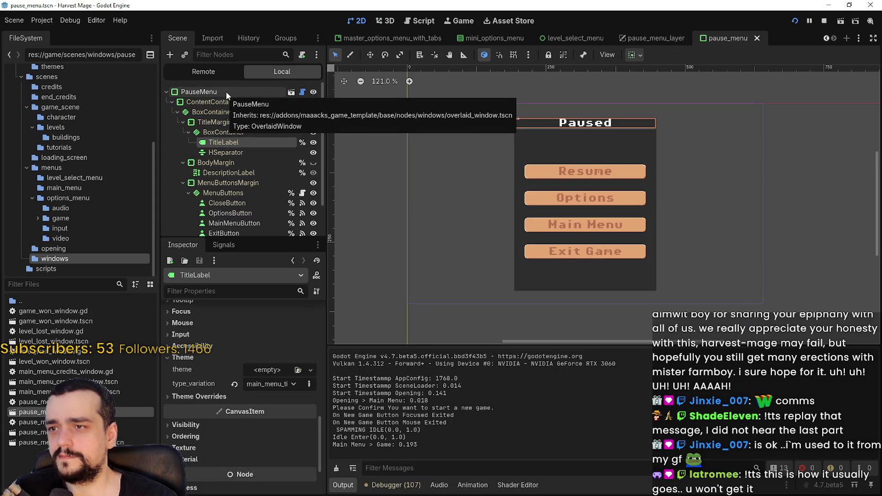
pyautogui.click(651, 38)
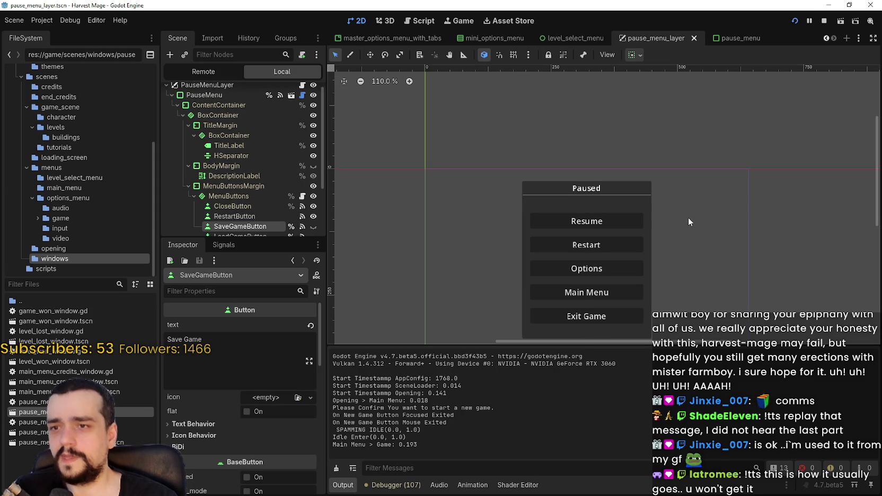
pyautogui.doubleClick(4, 414)
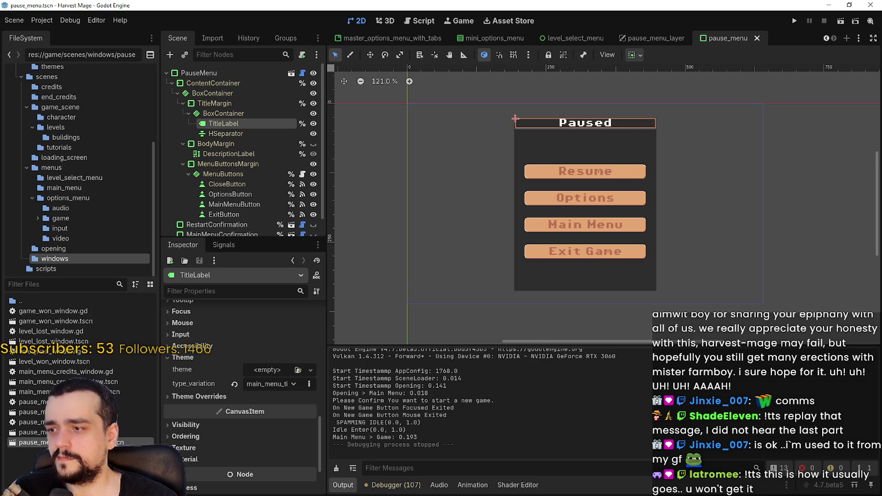
pyautogui.doubleClick(26, 431)
pyautogui.click(530, 37)
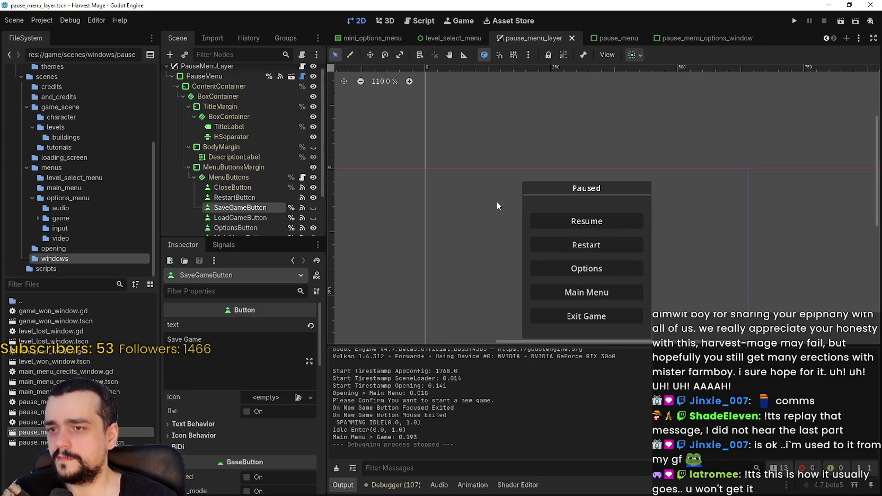
pyautogui.scroll(-2, 243, 207)
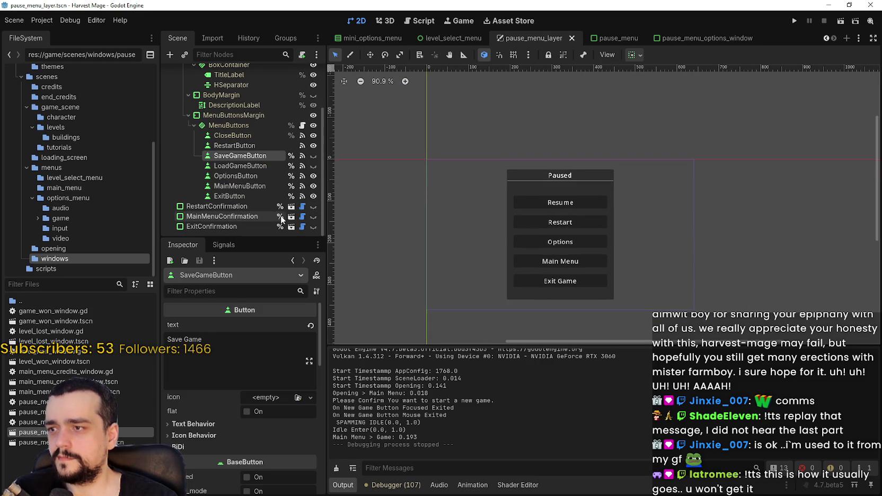
pyautogui.scroll(3, 629, 253)
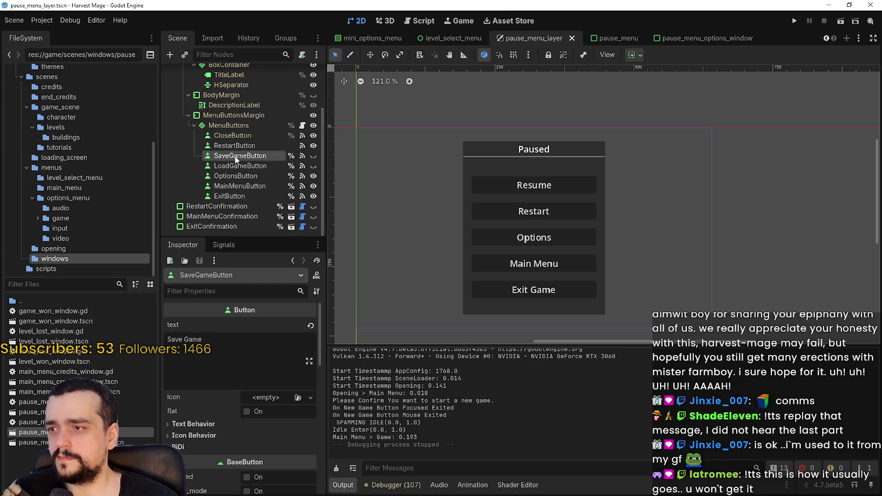
pyautogui.scroll(3, 236, 160)
pyautogui.click(172, 83)
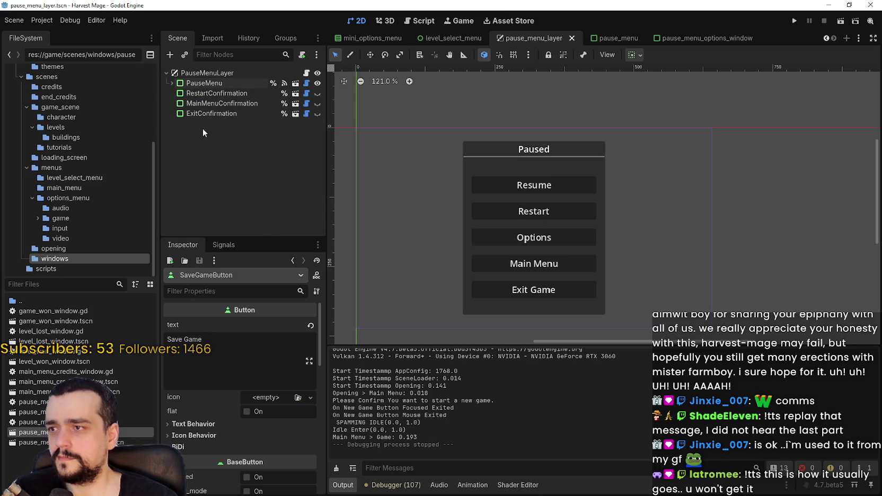
pyautogui.click(217, 104)
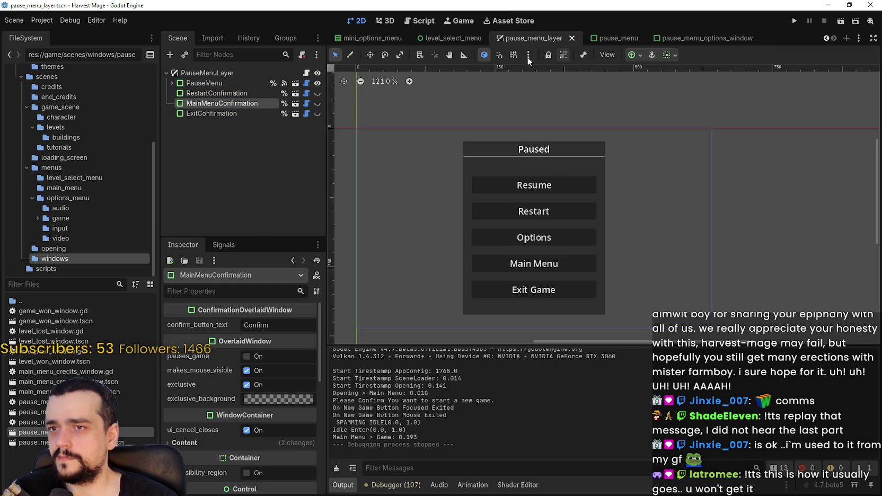
pyautogui.click(601, 37)
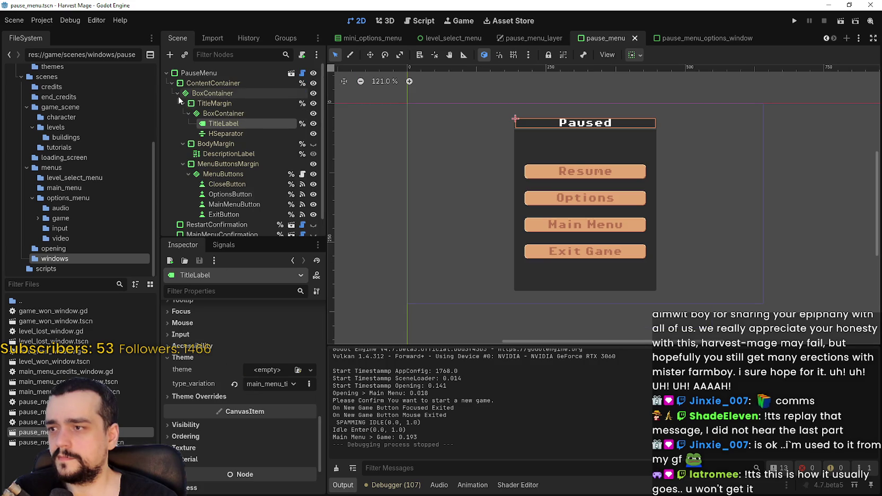
pyautogui.click(191, 73)
pyautogui.click(172, 83)
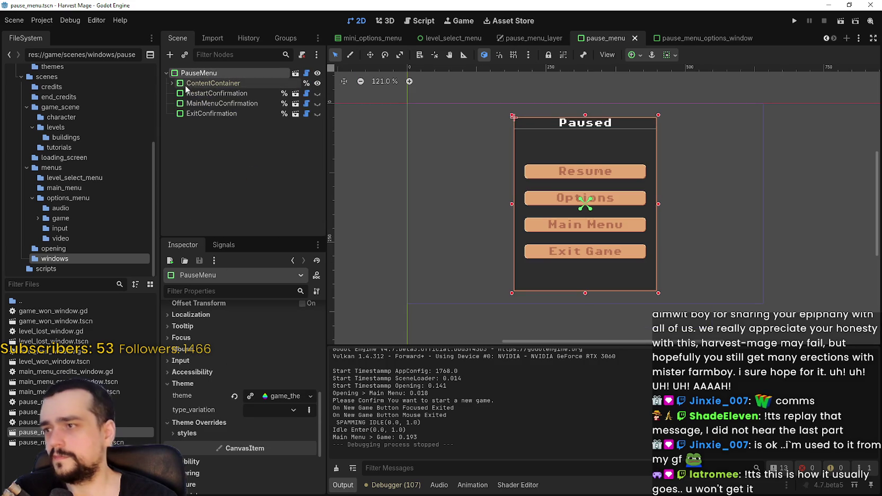
pyautogui.click(197, 93)
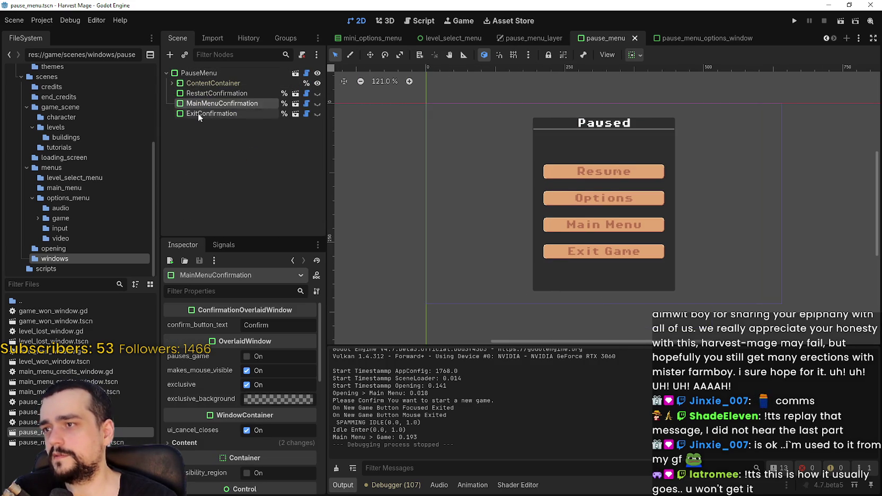
pyautogui.click(198, 113)
pyautogui.click(209, 93)
pyautogui.click(677, 38)
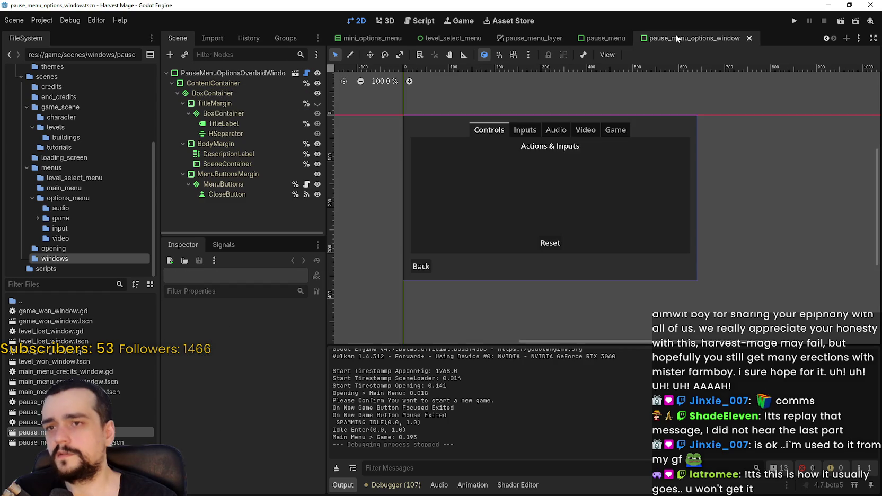
pyautogui.click(530, 38)
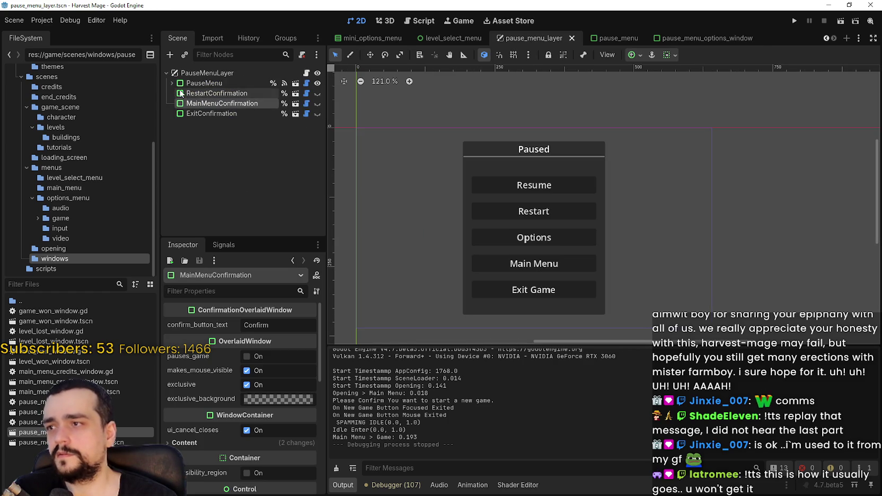
# Expand the PauseMenu tree and select RestartConfirmation, briefly previewing the Confirm Restart window
pyautogui.click(171, 84)
pyautogui.click(173, 91)
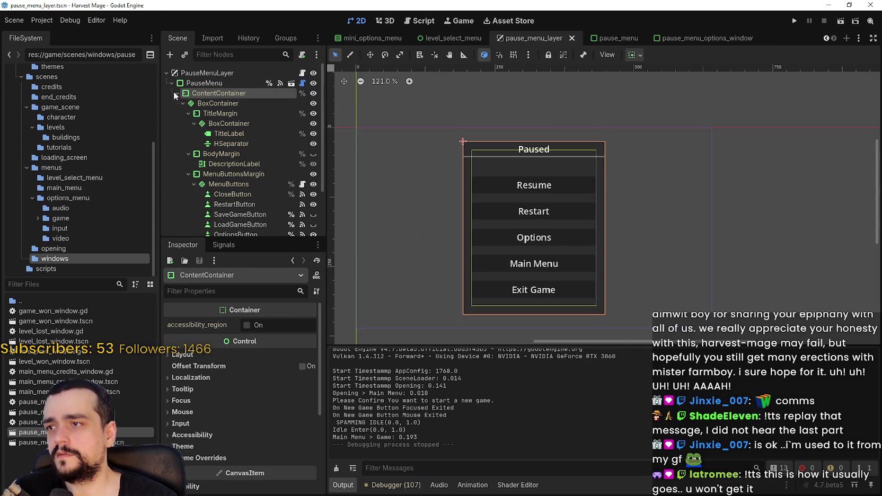
pyautogui.click(175, 93)
pyautogui.click(175, 93)
pyautogui.scroll(-2, 229, 203)
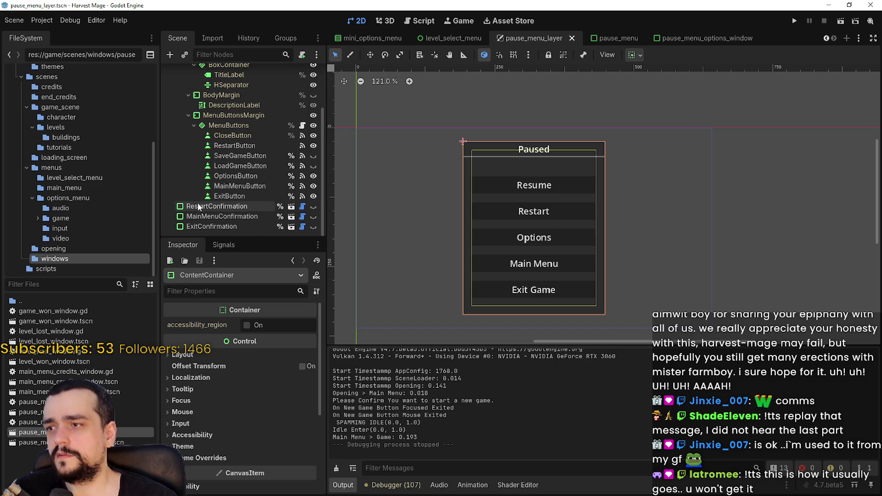
pyautogui.scroll(2, 228, 203)
pyautogui.click(177, 93)
pyautogui.press('Down')
pyautogui.press('Down')
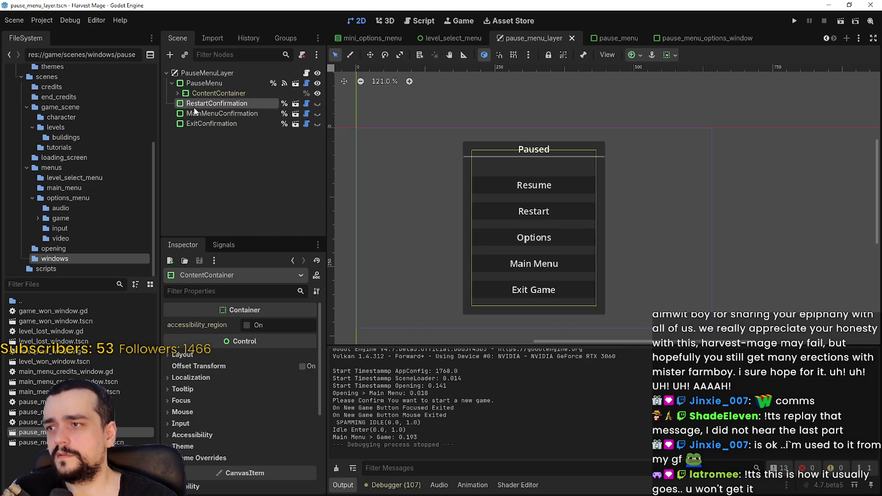
pyautogui.click(246, 104)
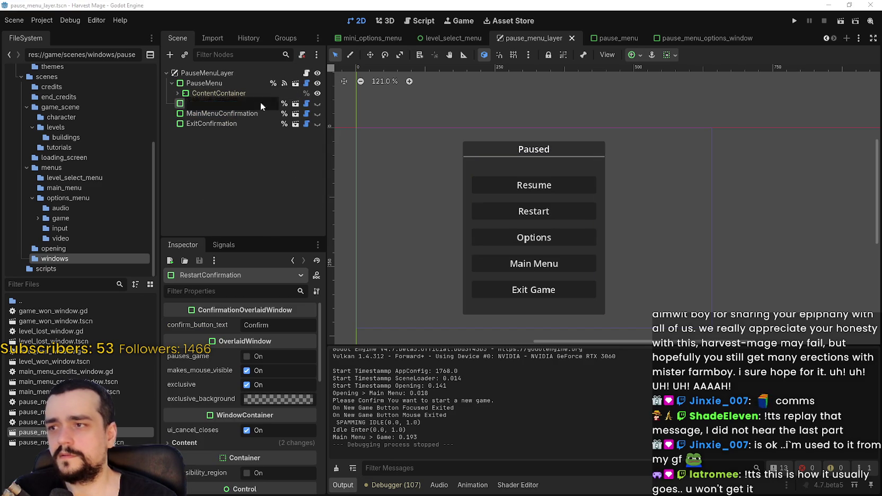
pyautogui.click(317, 104)
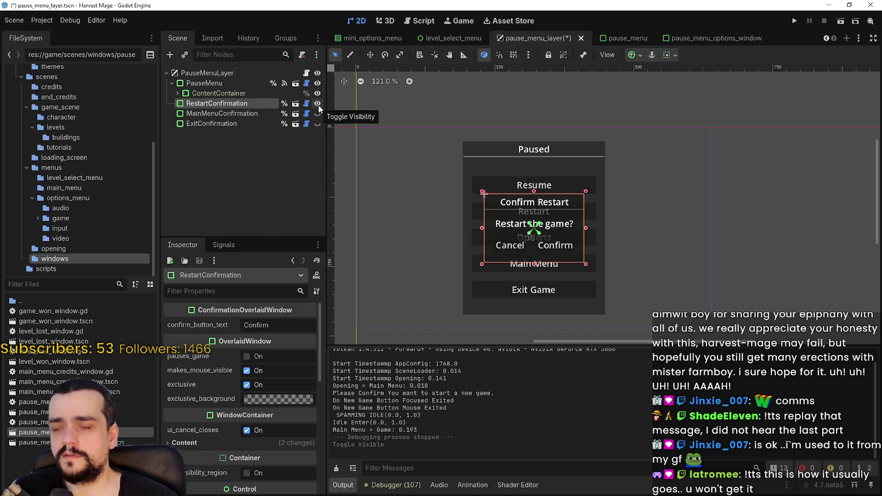
pyautogui.click(317, 103)
# Delete the RestartConfirmation, MainMenuConfirmation and ExitConfirmation nodes
pyautogui.rightClick(262, 105)
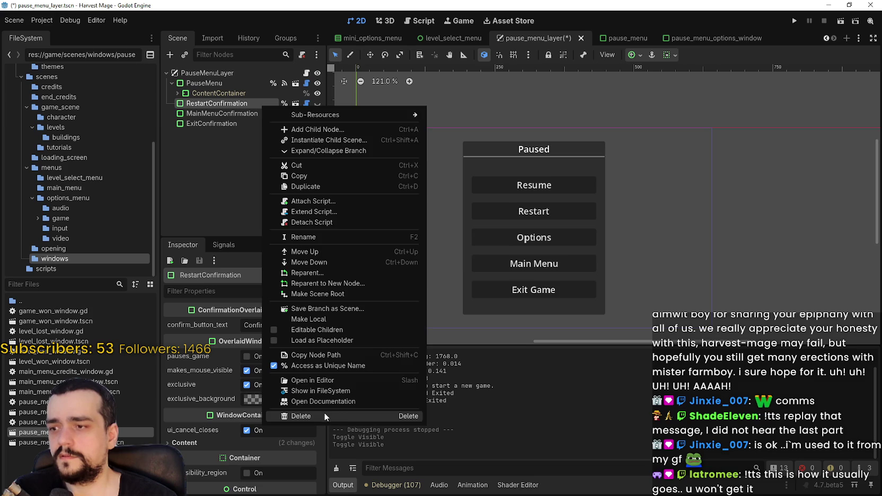
pyautogui.click(324, 411)
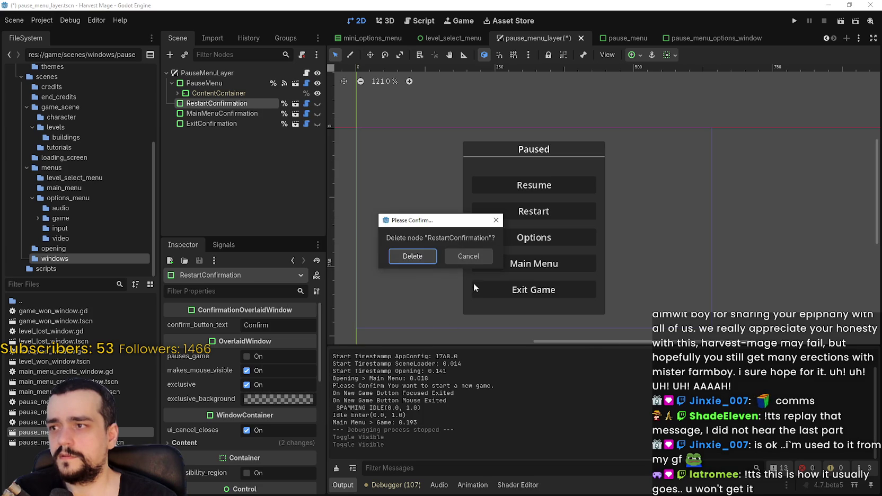
pyautogui.click(412, 256)
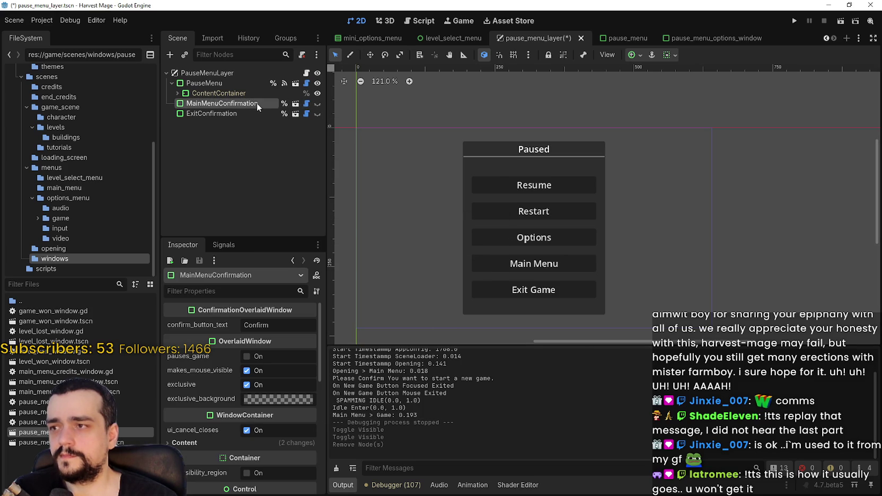
pyautogui.rightClick(257, 103)
pyautogui.click(343, 413)
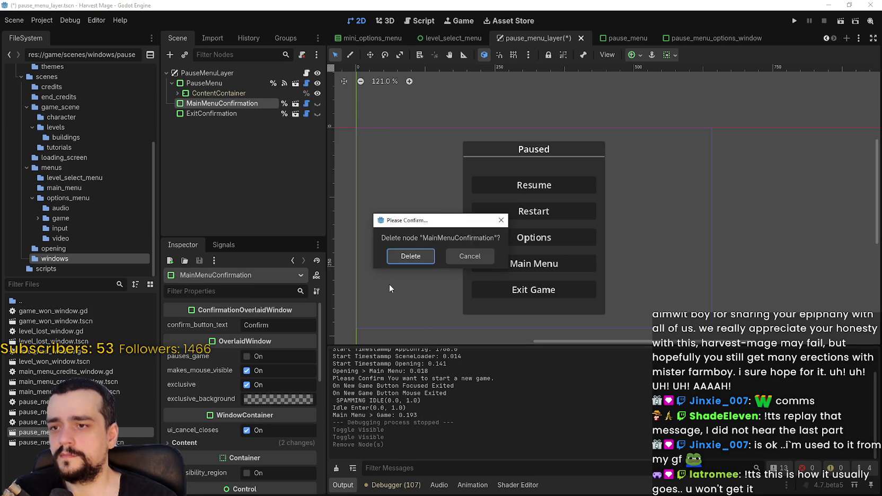
pyautogui.click(401, 256)
pyautogui.rightClick(229, 104)
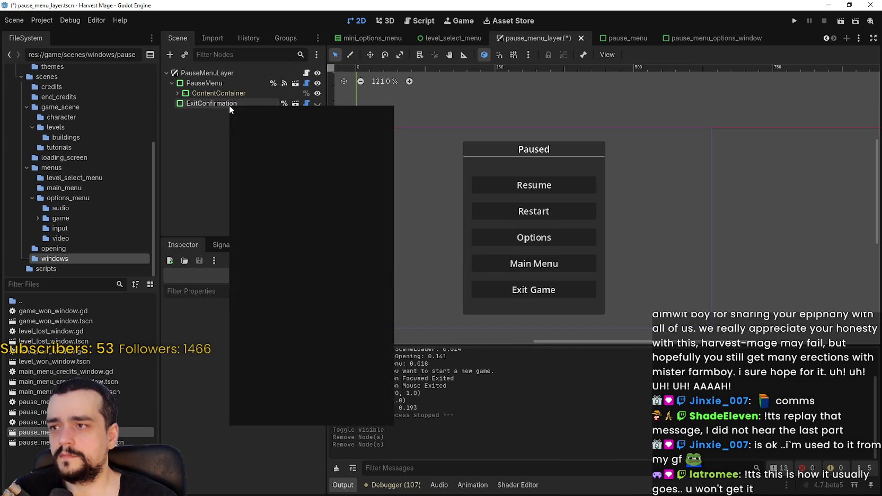
pyautogui.click(287, 421)
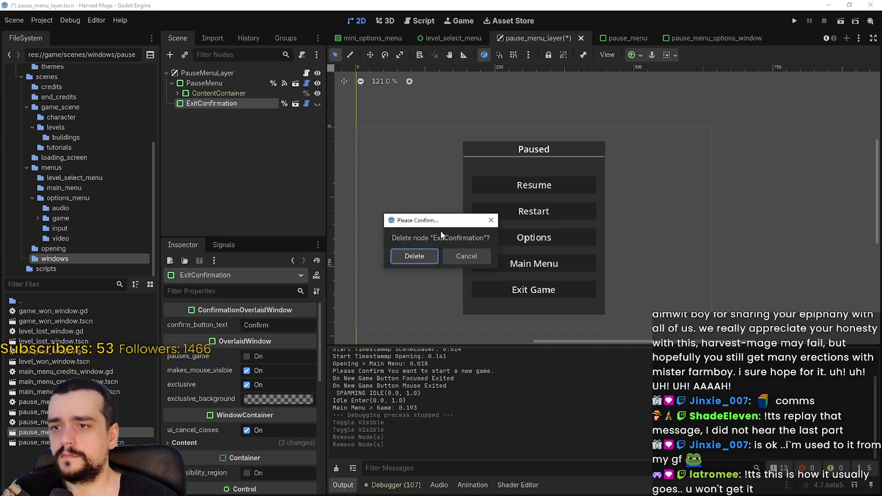
pyautogui.click(423, 262)
pyautogui.click(175, 93)
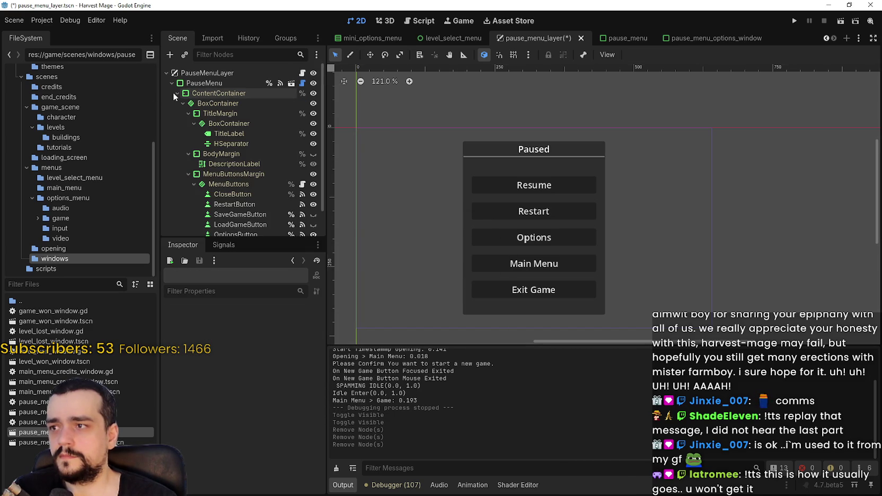
# Select PauseMenu, inspect its options_menu_scene resource, and widen the docks
pyautogui.click(212, 82)
pyautogui.scroll(-2, 317, 334)
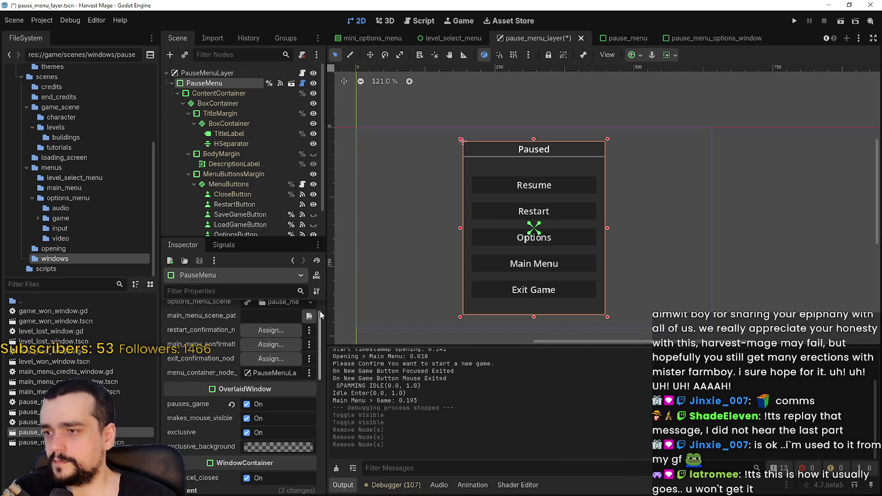
pyautogui.scroll(2, 320, 310)
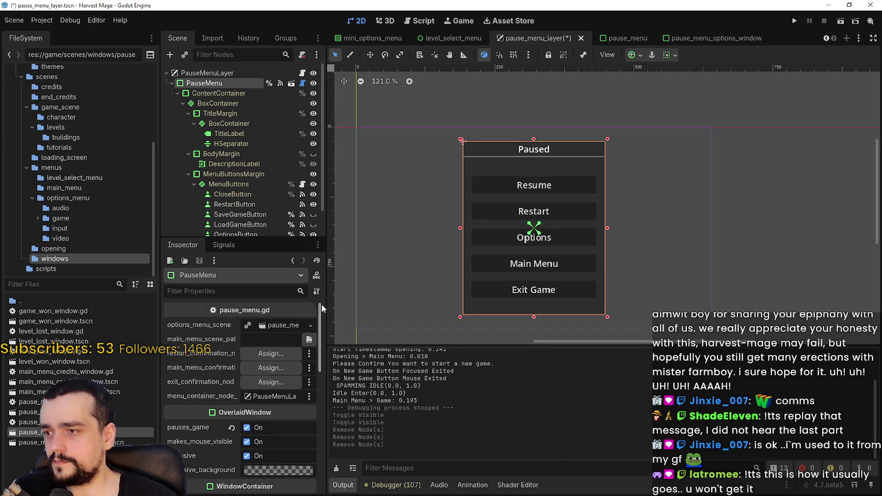
pyautogui.click(290, 325)
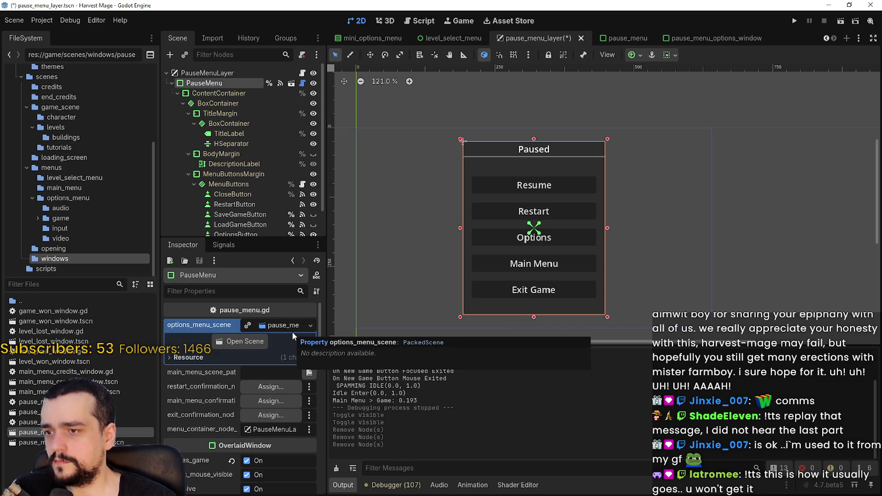
pyautogui.click(293, 326)
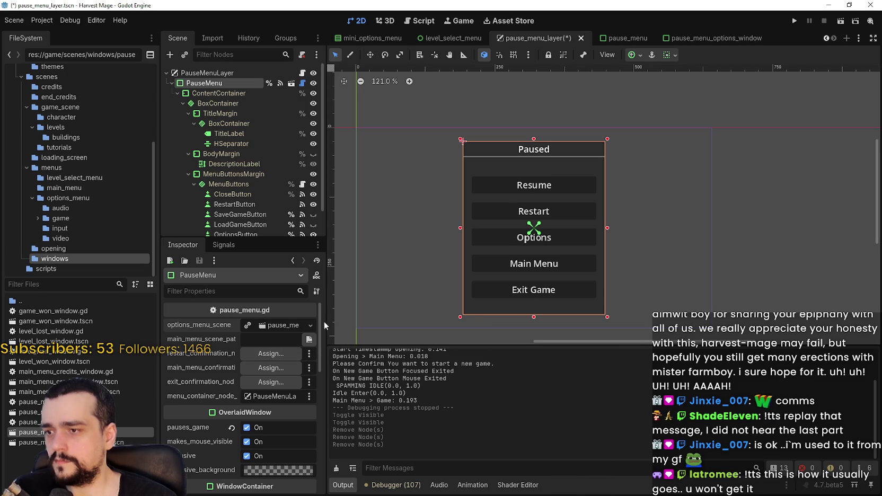
pyautogui.moveTo(324, 369); pyautogui.dragTo(500, 395)
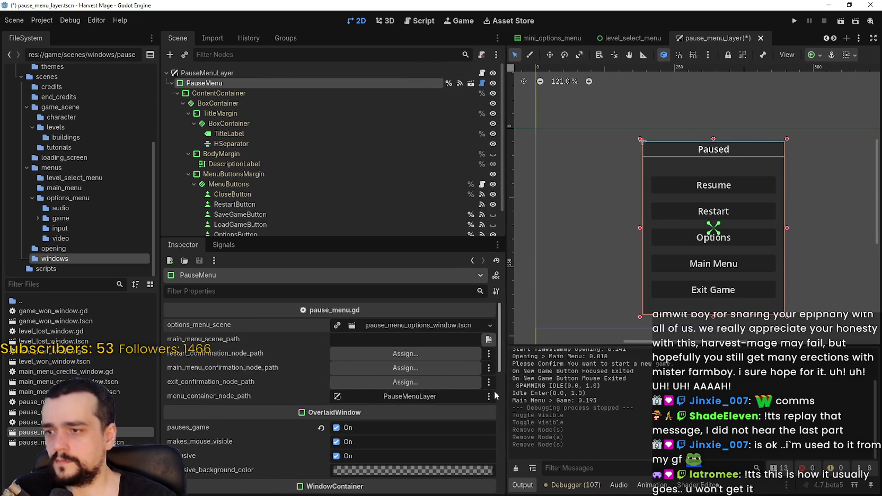
pyautogui.scroll(-3, 493, 399)
pyautogui.moveTo(498, 349)
pyautogui.mouseDown()
pyautogui.moveTo(507, 322)
pyautogui.moveTo(501, 428)
pyautogui.mouseUp()
# Assign game_theme.tres as the PauseMenu theme
pyautogui.click(328, 371)
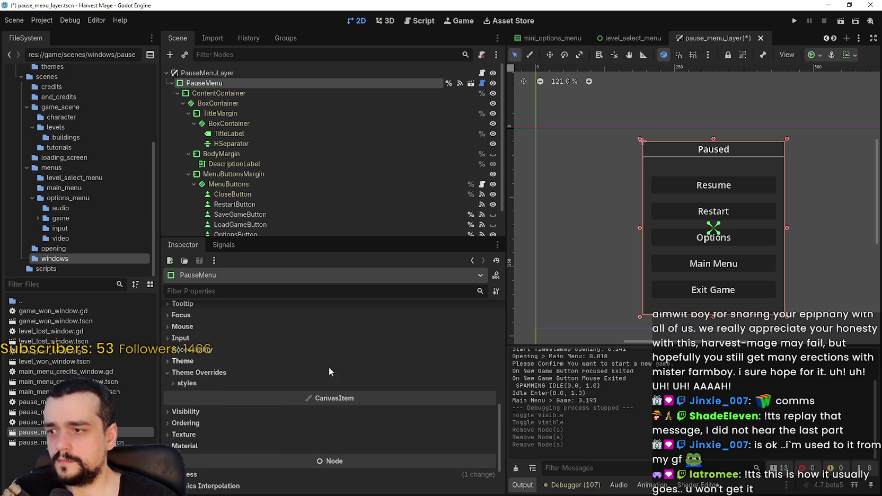
pyautogui.click(319, 362)
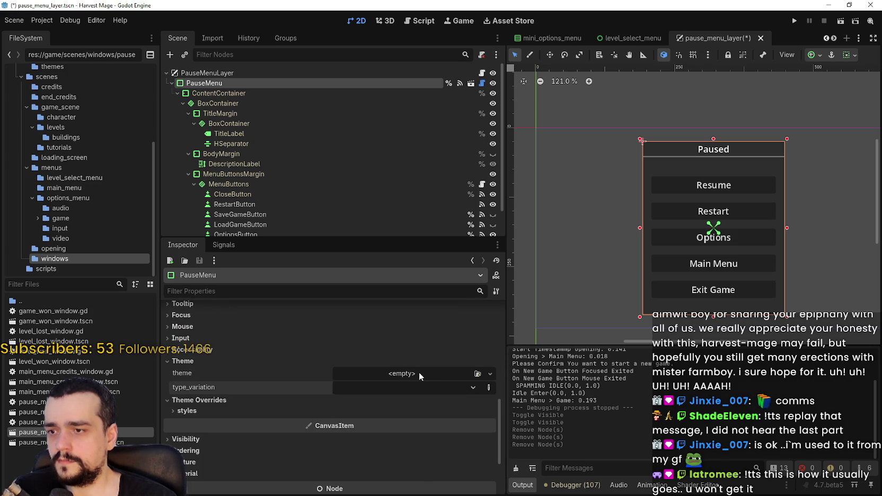
pyautogui.click(418, 373)
pyautogui.click(450, 415)
pyautogui.doubleClick(328, 138)
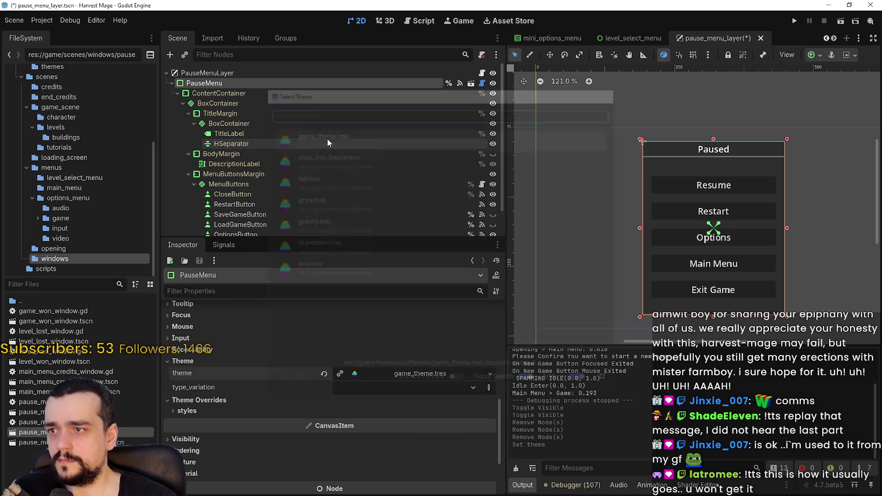
# Delete the RestartButton node from the pause menu
pyautogui.scroll(-2, 236, 113)
pyautogui.click(249, 176)
pyautogui.rightClick(264, 176)
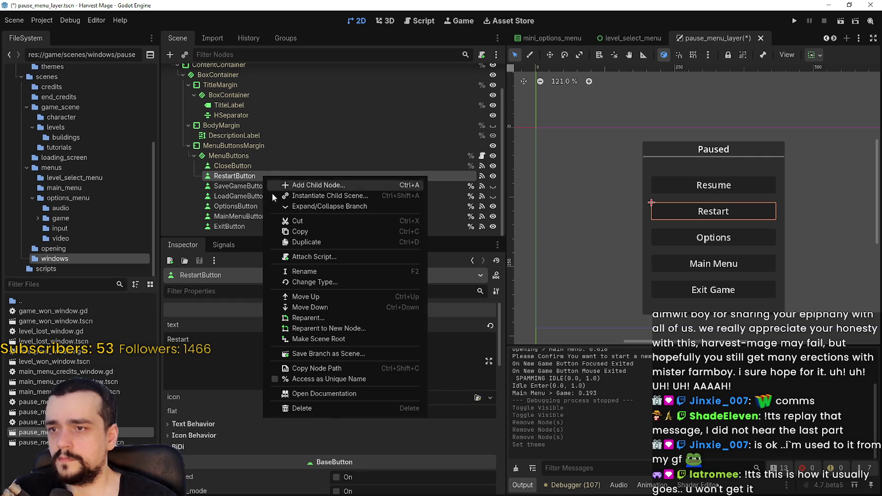
pyautogui.click(329, 408)
pyautogui.click(429, 250)
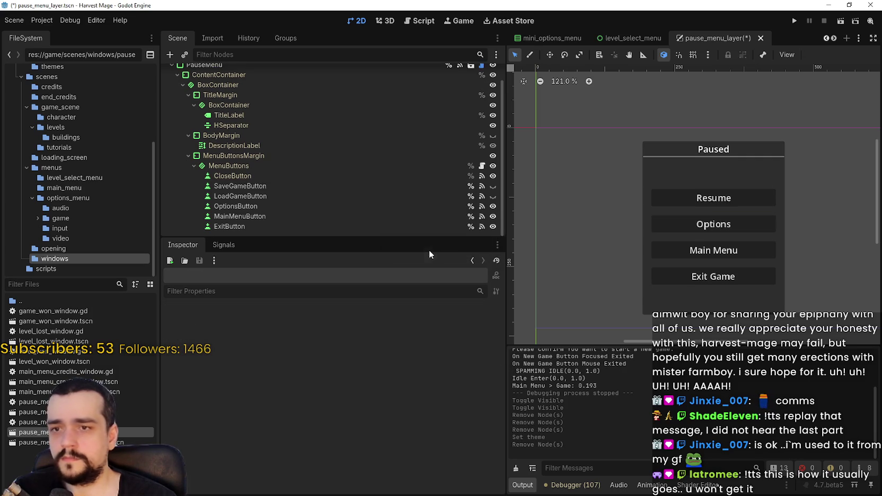
# Toggle the Save Game button's visibility off and show Load Game in the preview
pyautogui.click(336, 187)
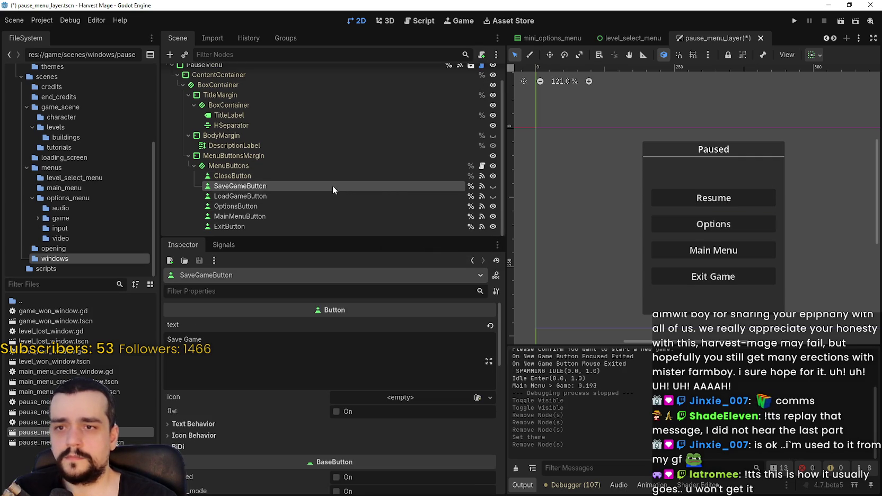
pyautogui.click(493, 186)
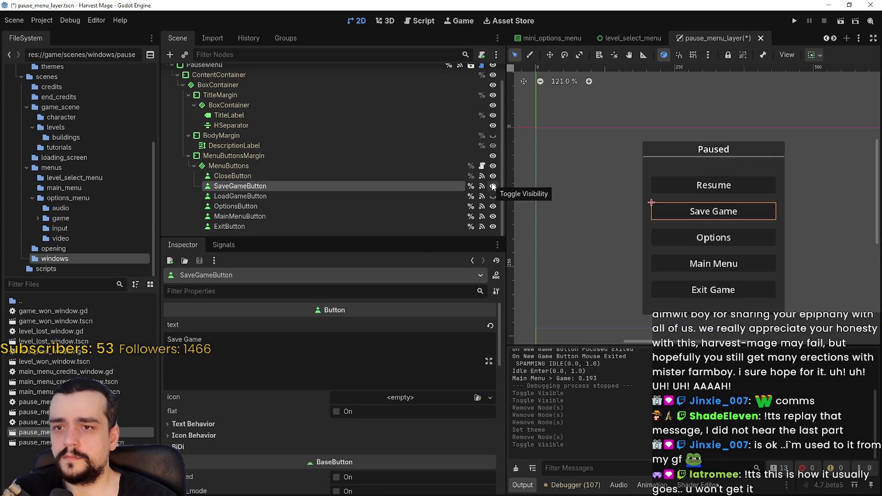
pyautogui.click(492, 185)
pyautogui.click(493, 196)
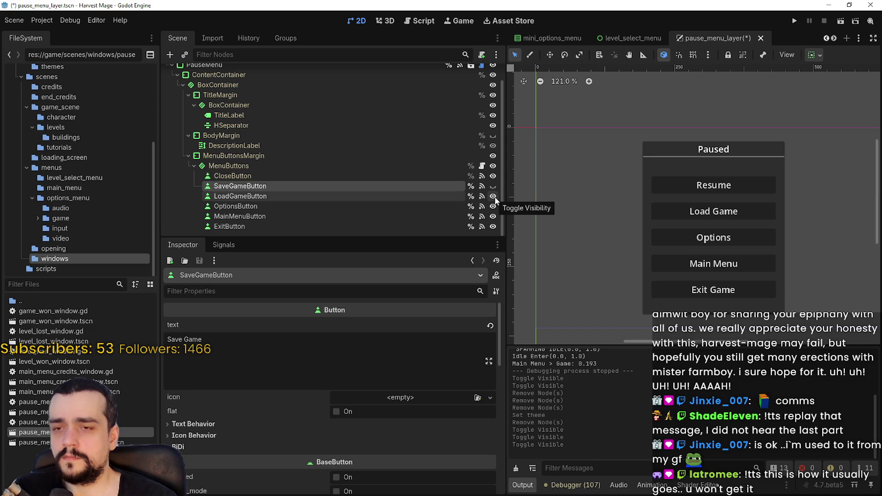
# Toggle Save Game and Load Game visibility to compare, cancelling an accidental delete of Save Game
pyautogui.click(493, 196)
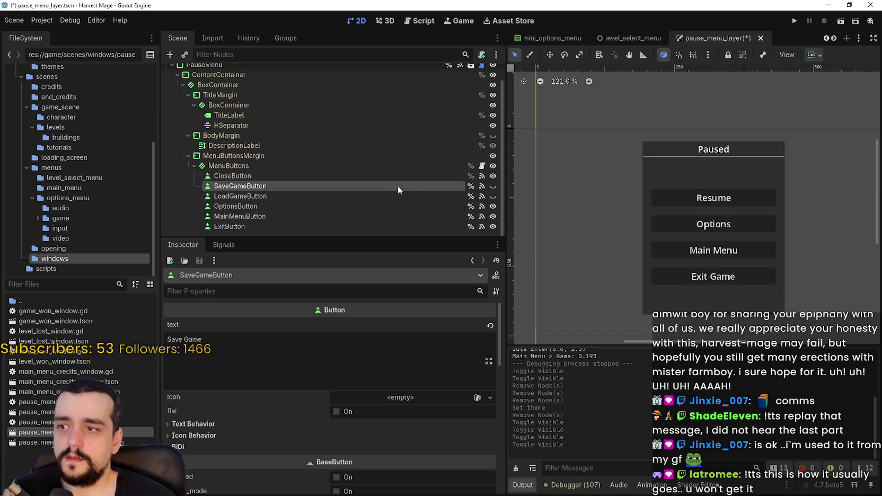
pyautogui.click(494, 186)
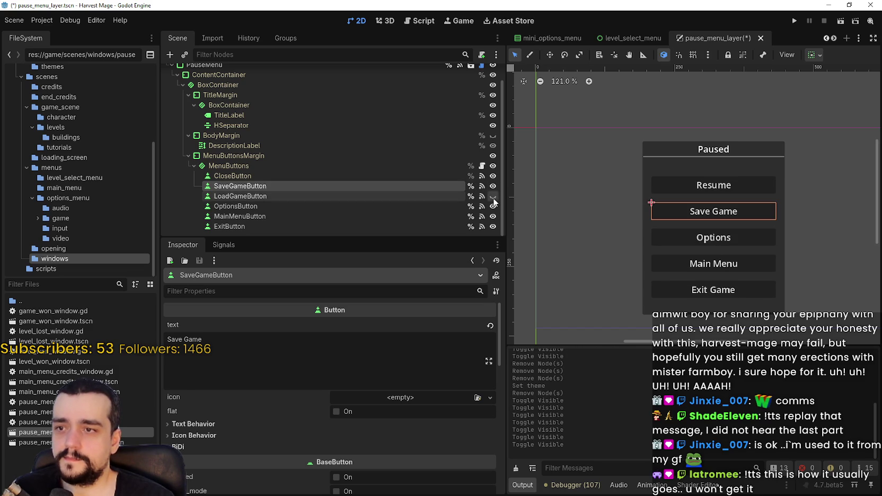
pyautogui.click(493, 196)
pyautogui.scroll(3, 630, 208)
pyautogui.scroll(-2, 654, 204)
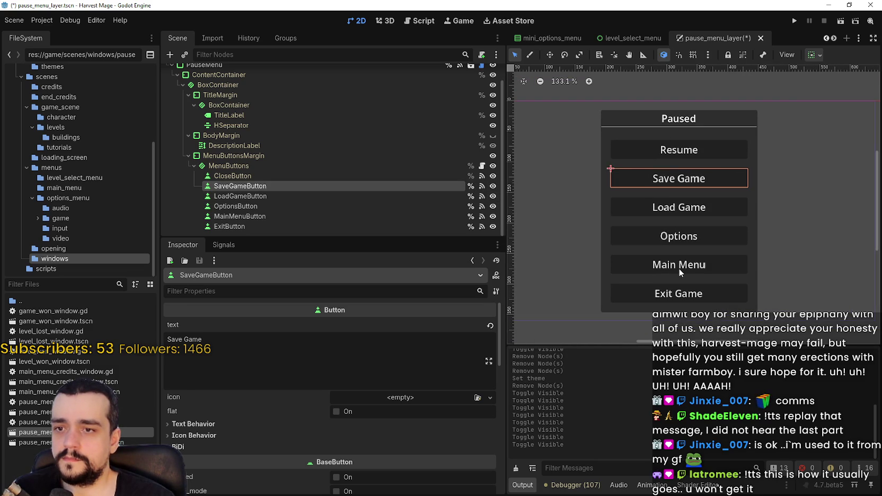
pyautogui.click(493, 187)
pyautogui.click(493, 196)
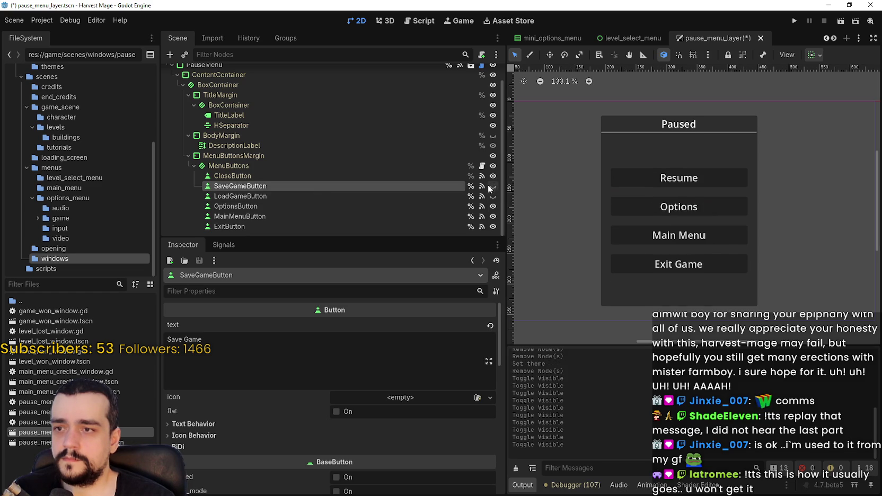
pyautogui.rightClick(444, 185)
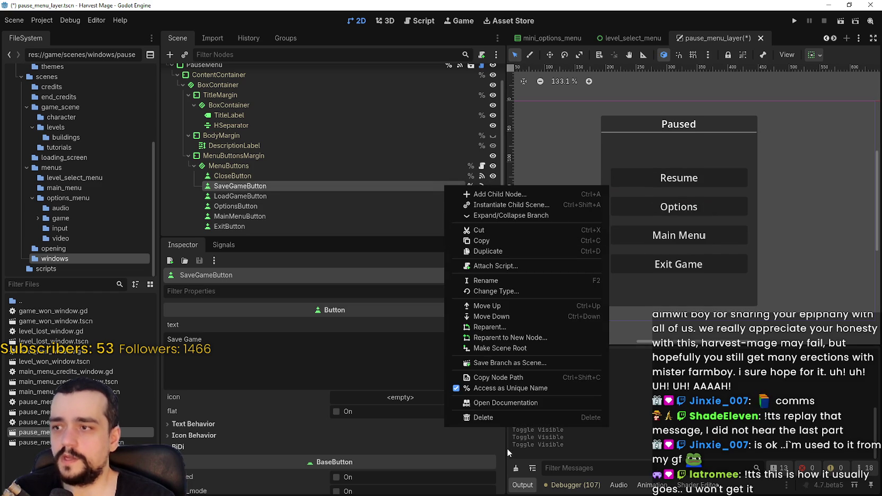
pyautogui.click(489, 418)
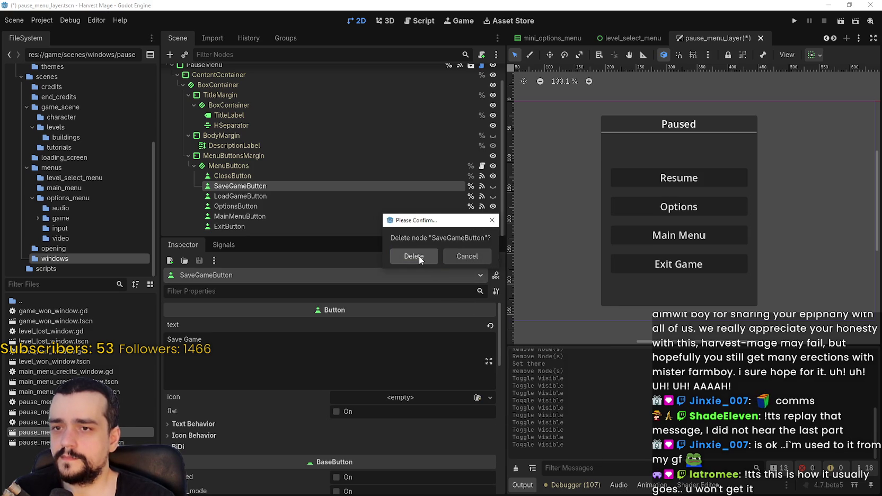
pyautogui.click(467, 256)
# Hide both buttons, then delete the LoadGameButton node and confirm
pyautogui.click(492, 196)
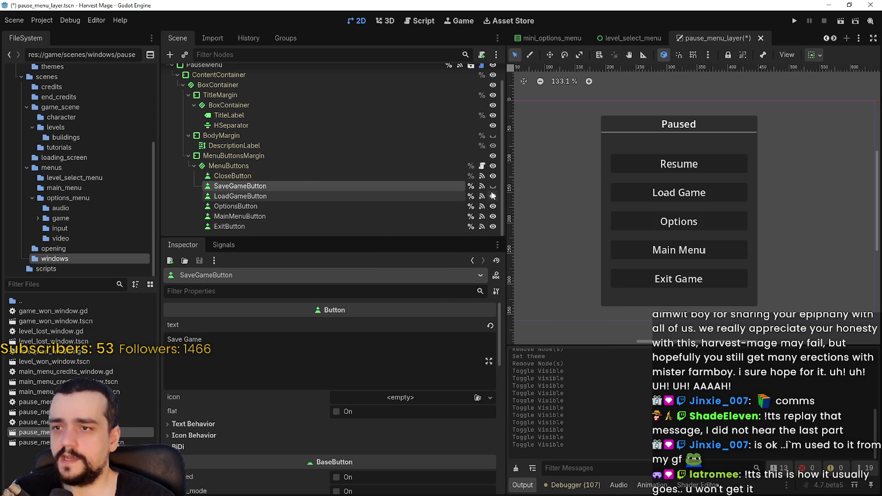
pyautogui.click(491, 186)
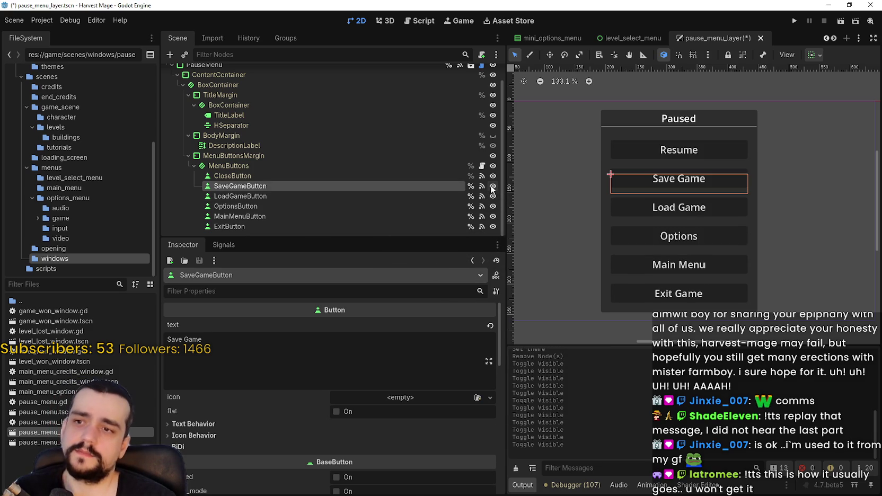
pyautogui.click(493, 196)
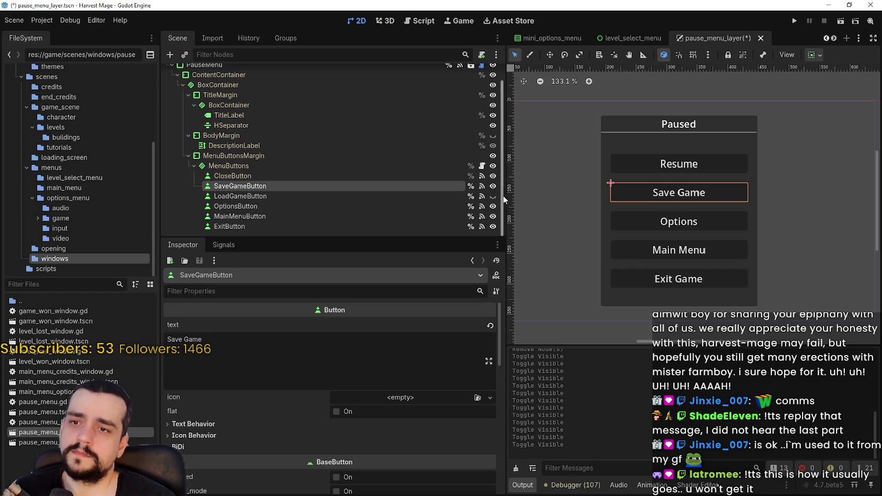
pyautogui.click(493, 187)
pyautogui.click(437, 195)
pyautogui.rightClick(438, 195)
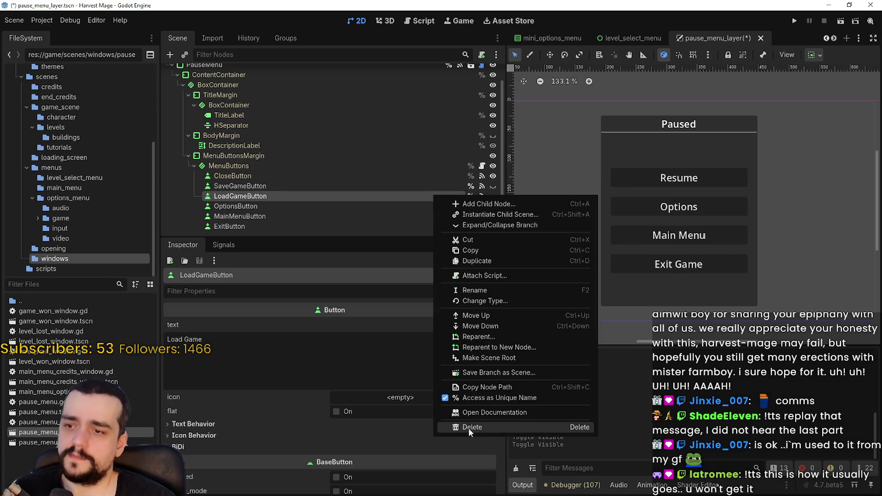
pyautogui.click(469, 429)
pyautogui.click(413, 256)
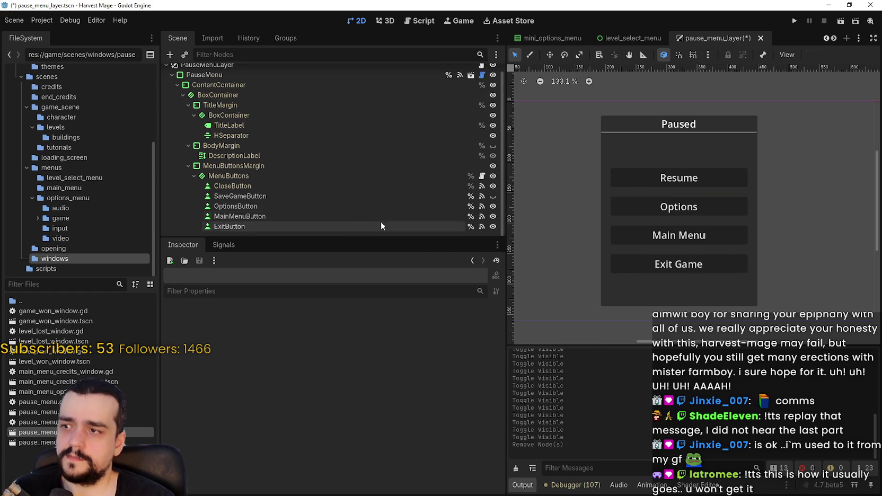
# Make SaveGameButton visible again and select the Resume button node
pyautogui.click(347, 195)
pyautogui.click(314, 179)
pyautogui.click(314, 184)
pyautogui.click(493, 196)
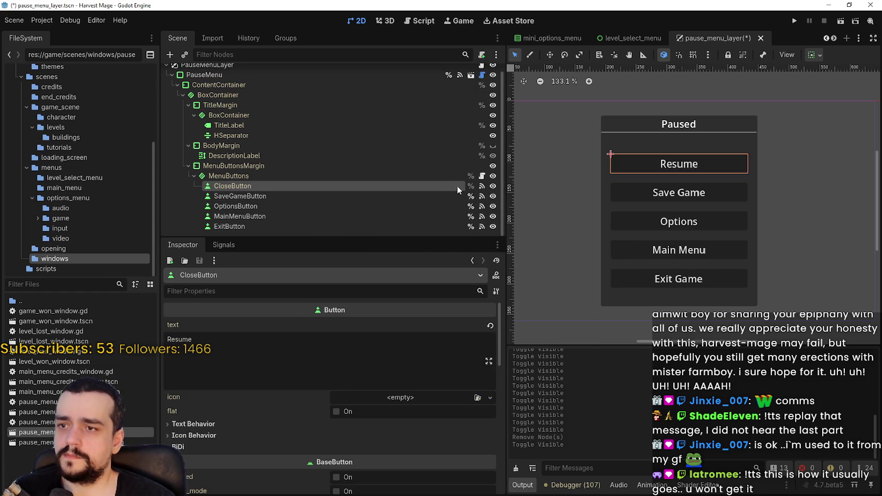
pyautogui.rightClick(320, 187)
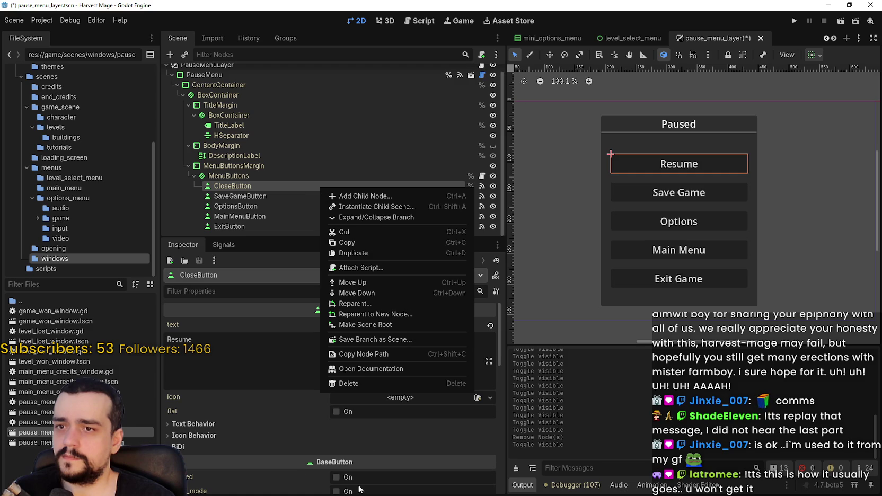
# Set the Resume button's theme type variation to main_menu_button
pyautogui.scroll(-3, 310, 416)
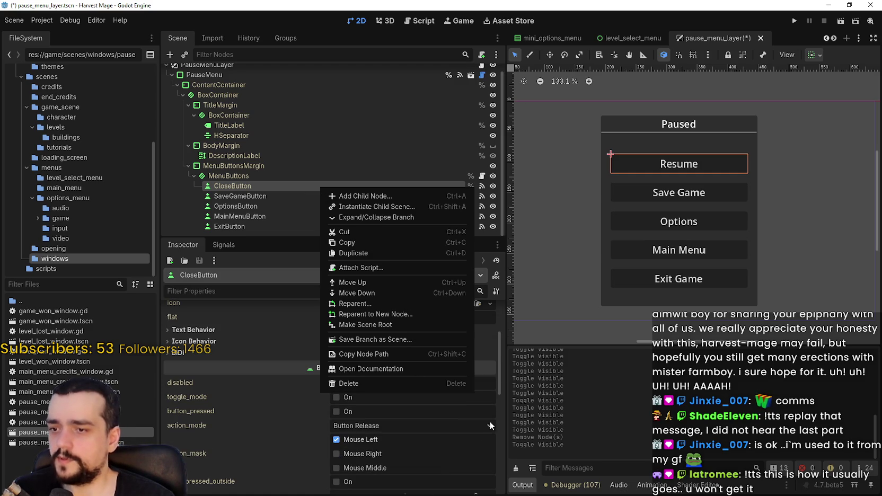
pyautogui.click(500, 365)
pyautogui.moveTo(500, 379)
pyautogui.mouseDown()
pyautogui.moveTo(501, 440)
pyautogui.moveTo(500, 416)
pyautogui.mouseUp()
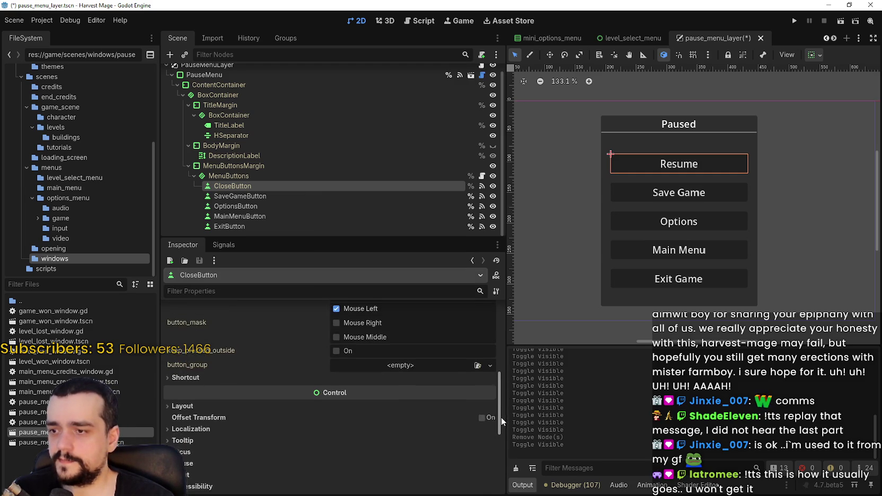
pyautogui.scroll(-2, 318, 413)
pyautogui.scroll(-2, 309, 397)
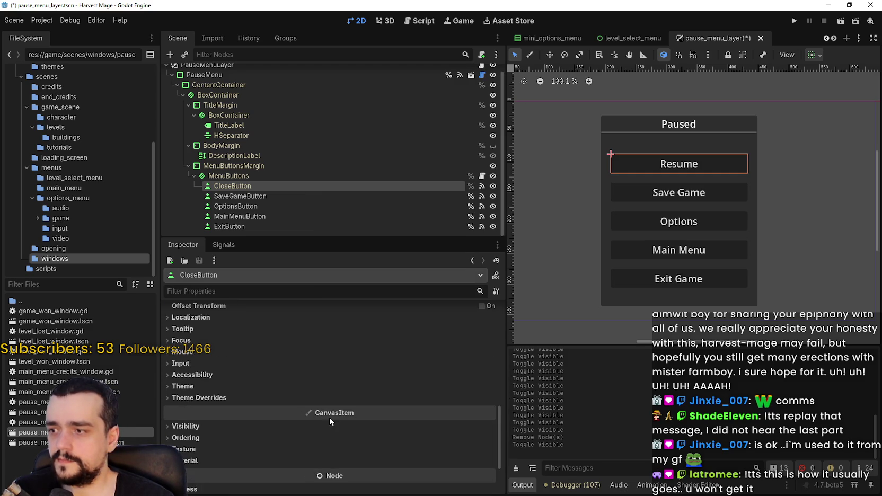
pyautogui.click(258, 398)
pyautogui.click(432, 412)
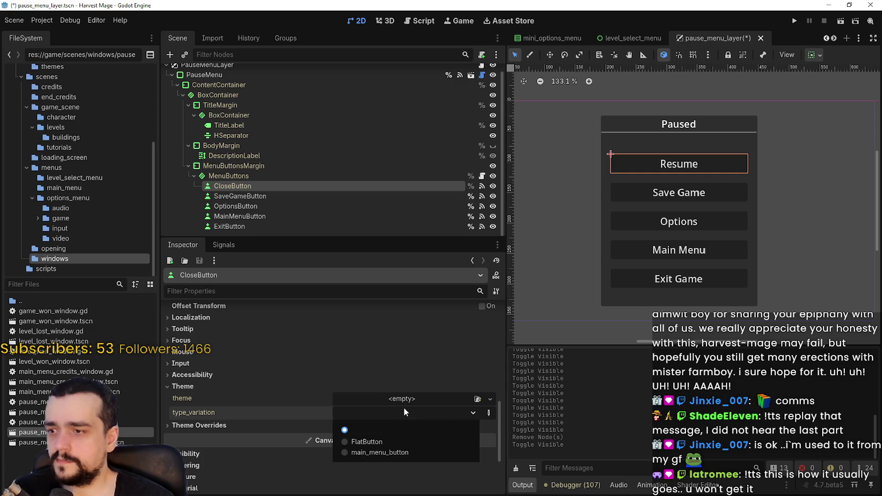
pyautogui.click(399, 455)
# Apply the main_menu_button type variation to the Save Game and Options buttons
pyautogui.click(268, 196)
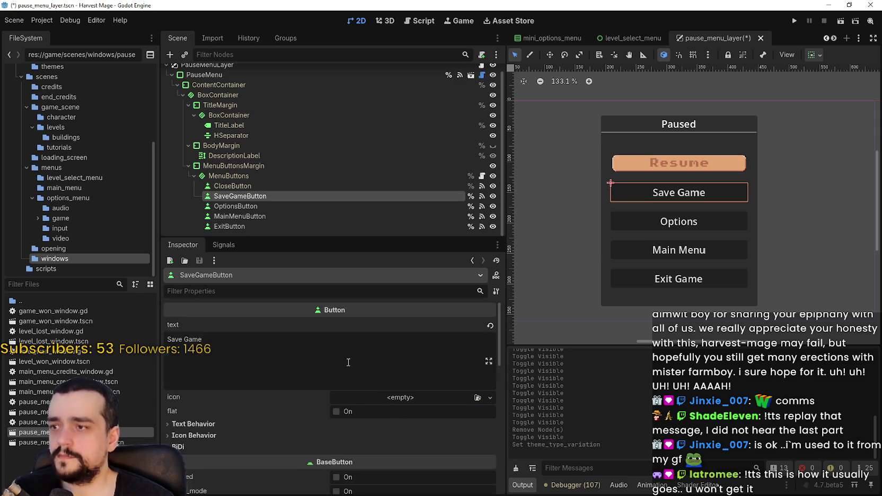
pyautogui.scroll(-5, 385, 411)
pyautogui.scroll(-6, 394, 410)
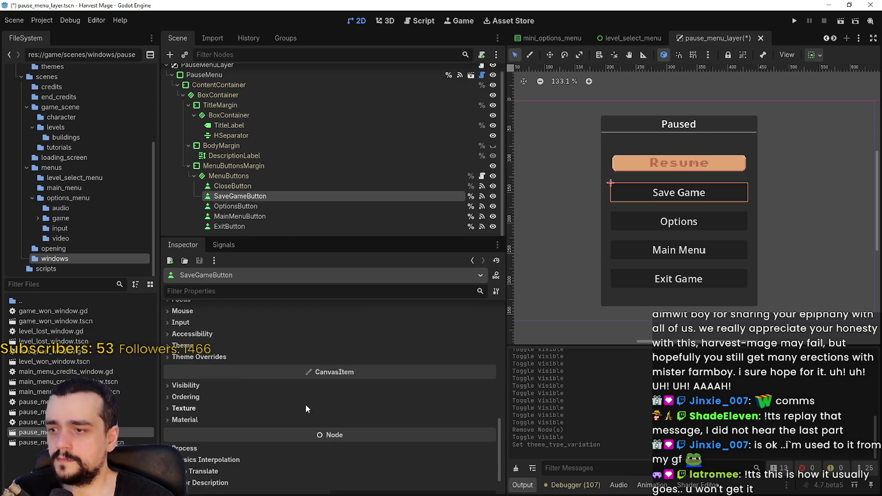
pyautogui.click(270, 345)
pyautogui.click(397, 372)
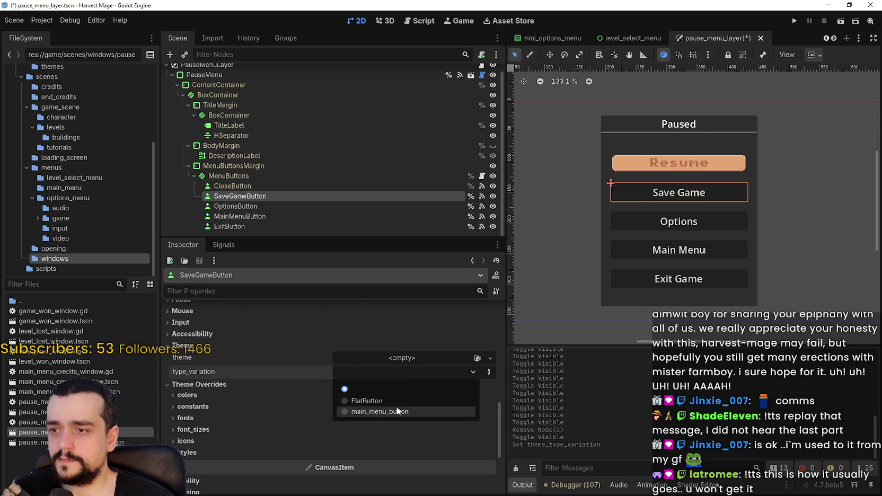
pyautogui.click(354, 412)
pyautogui.click(294, 204)
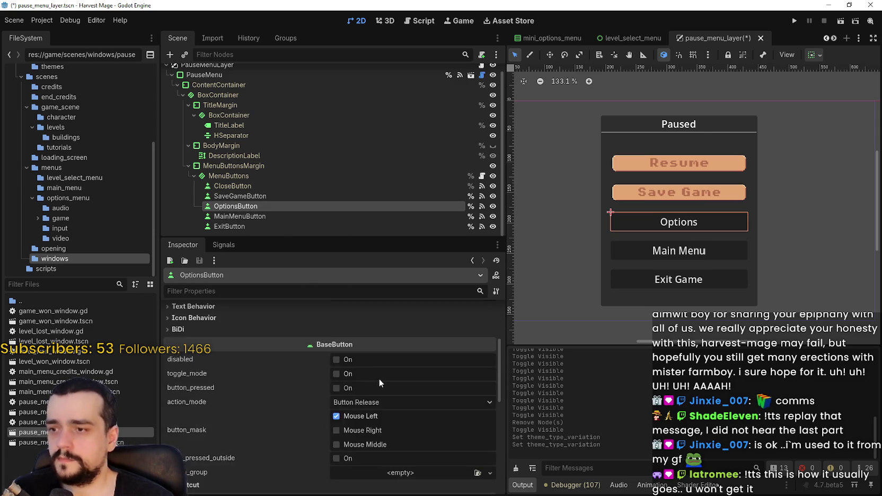
pyautogui.scroll(-8, 380, 375)
pyautogui.click(195, 314)
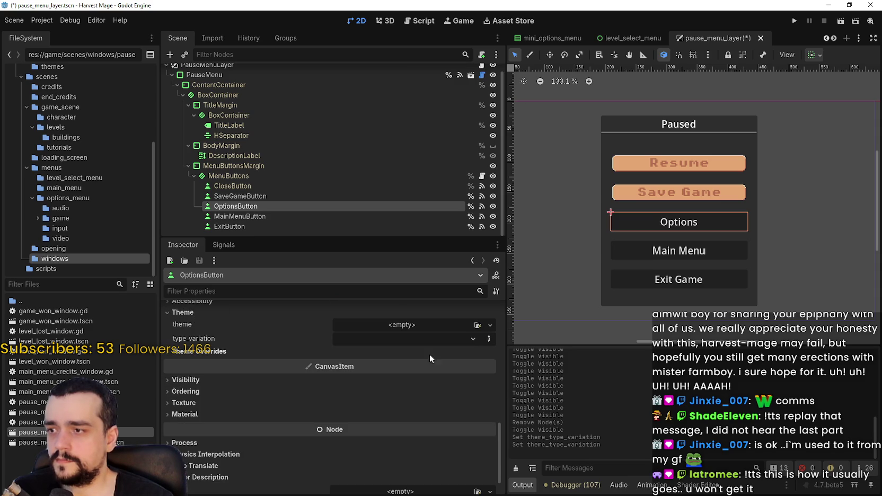
pyautogui.click(402, 339)
pyautogui.click(405, 380)
# Apply main_menu_button to the Main Menu and Exit Game buttons and save the scene
pyautogui.click(278, 219)
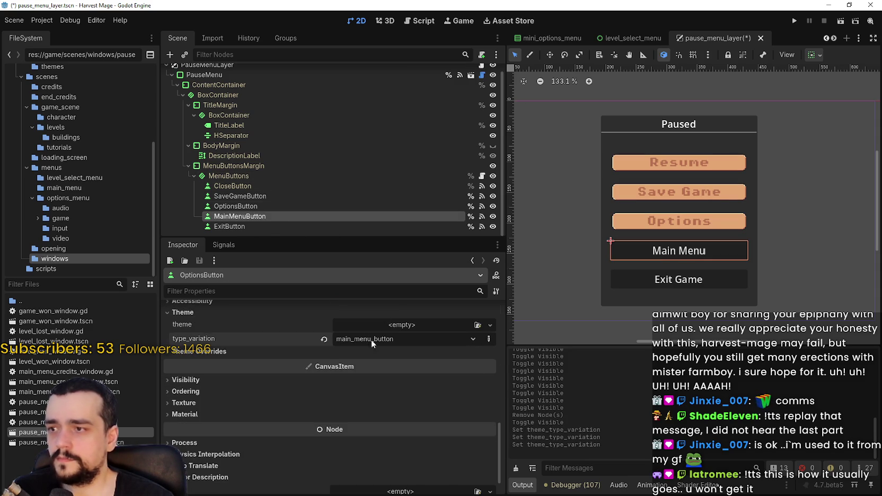
pyautogui.scroll(-8, 392, 366)
pyautogui.click(279, 369)
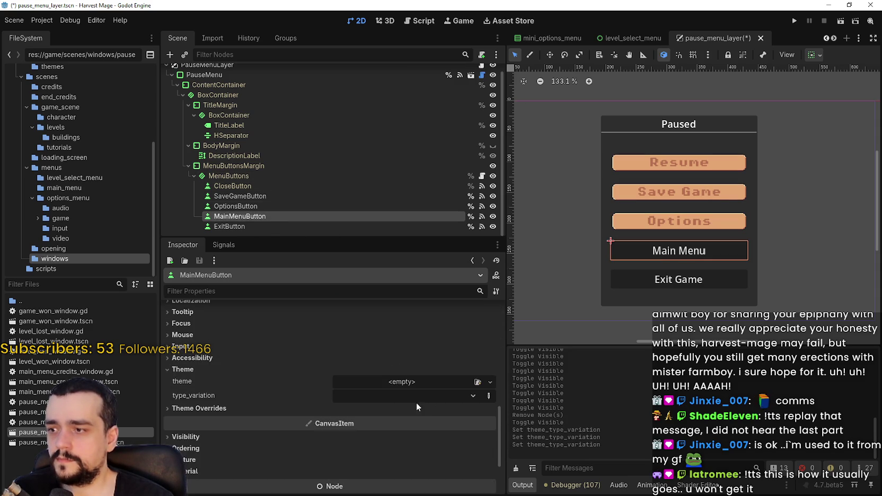
pyautogui.click(420, 395)
pyautogui.click(408, 424)
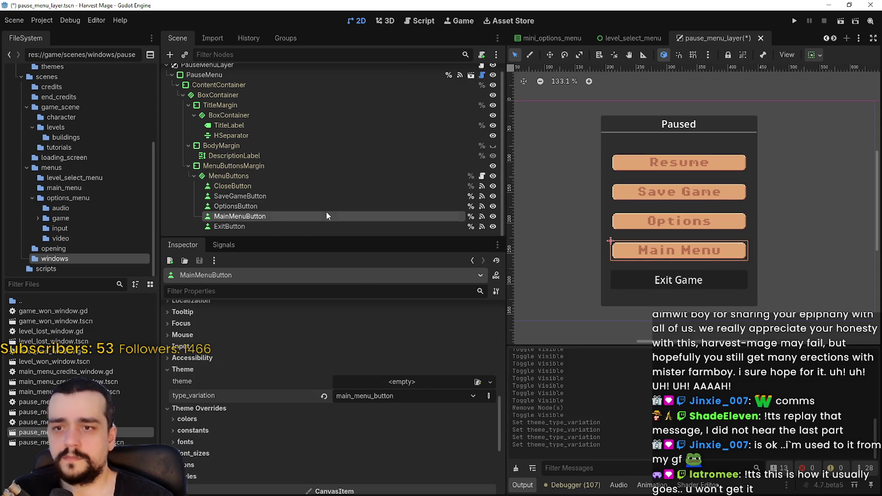
pyautogui.click(265, 228)
pyautogui.scroll(-6, 397, 413)
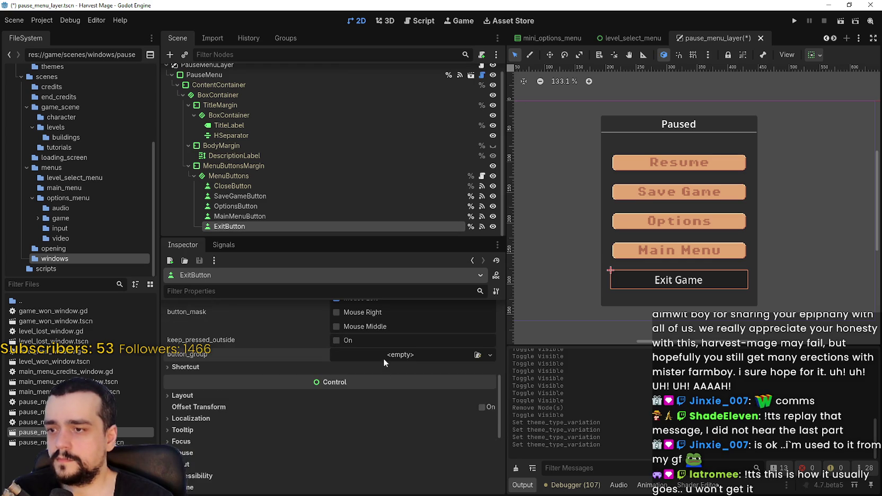
pyautogui.scroll(-2, 379, 406)
pyautogui.scroll(-5, 379, 408)
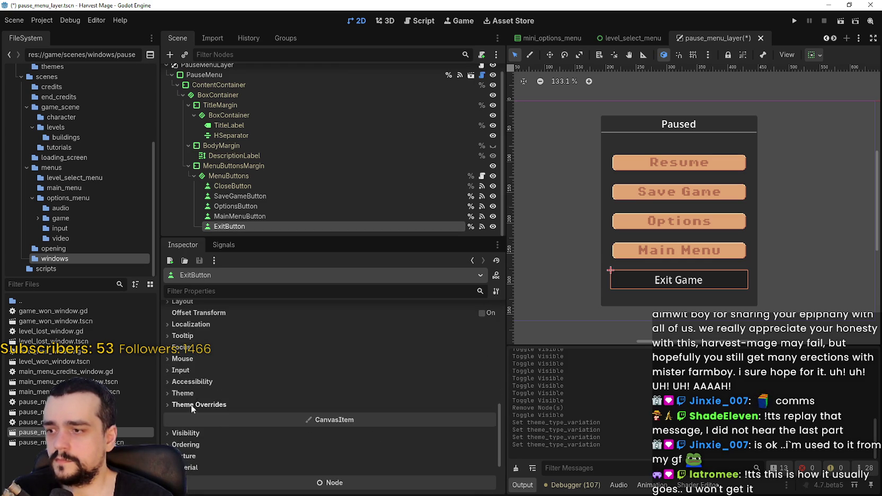
pyautogui.click(191, 395)
pyautogui.click(403, 419)
pyautogui.click(407, 460)
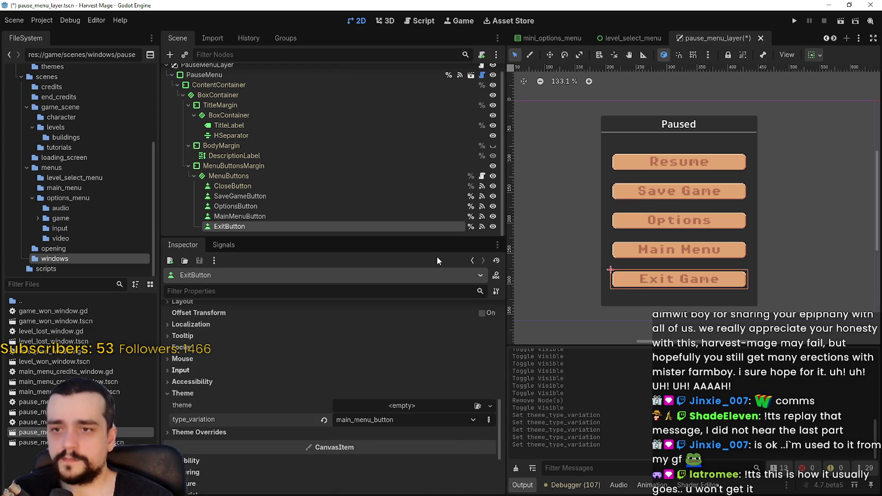
pyautogui.hotkey('ctrl', 's')
pyautogui.scroll(-1, 651, 222)
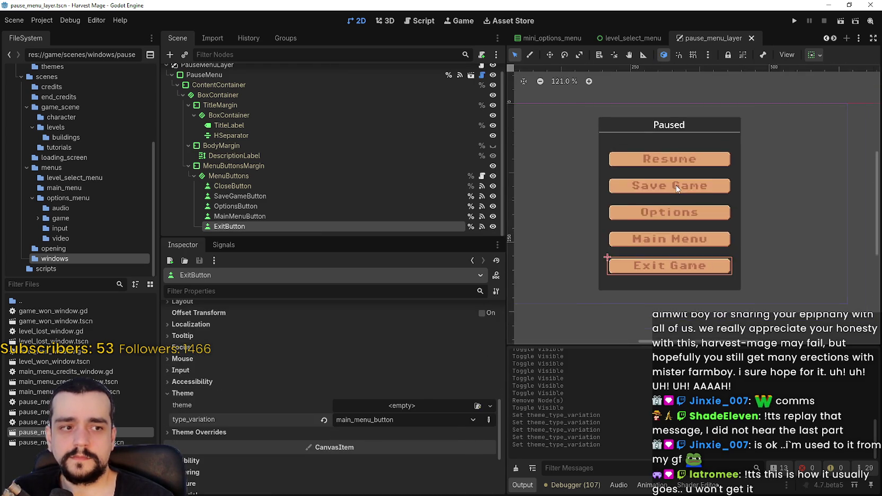
# Set TitleLabel's theme type variation to main_menu_title_label and save the pause menu scene
pyautogui.scroll(1, 678, 187)
pyautogui.scroll(6, 650, 132)
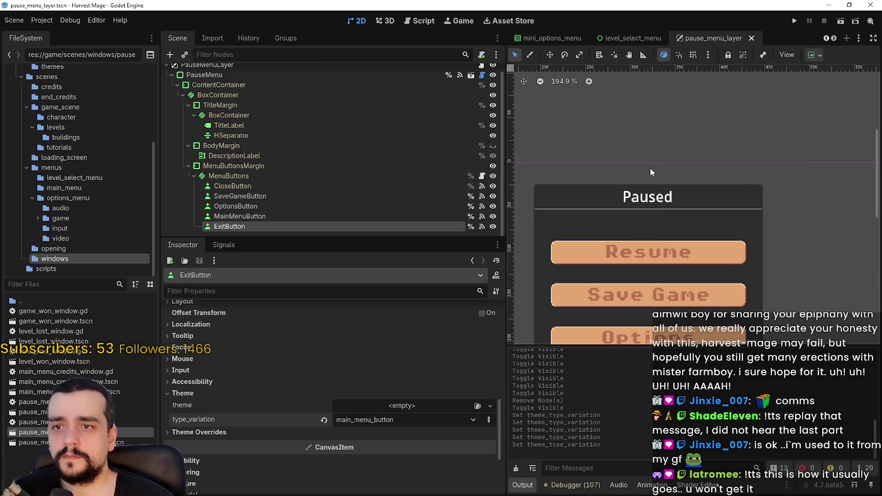
pyautogui.scroll(1, 319, 196)
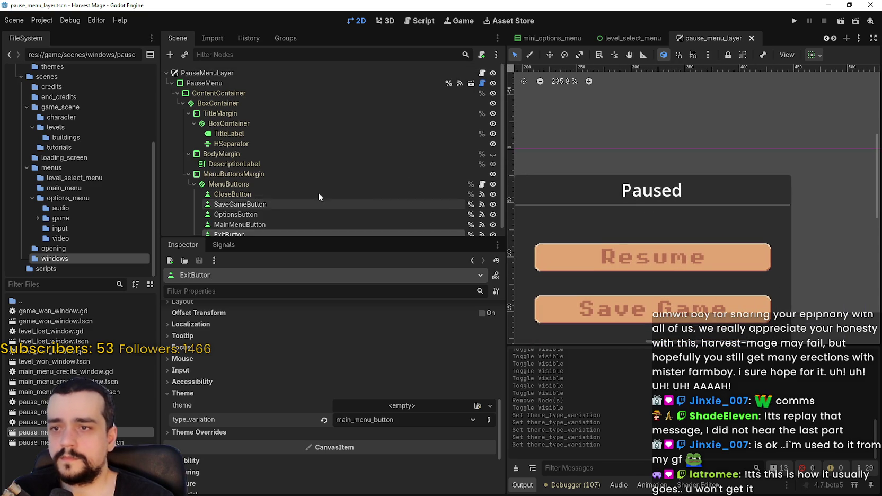
pyautogui.click(233, 133)
pyautogui.scroll(-10, 480, 333)
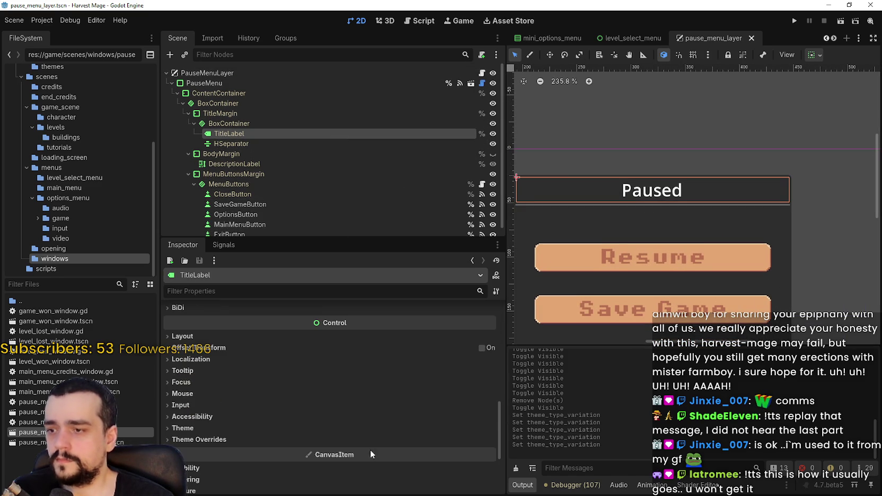
pyautogui.click(259, 428)
pyautogui.click(472, 454)
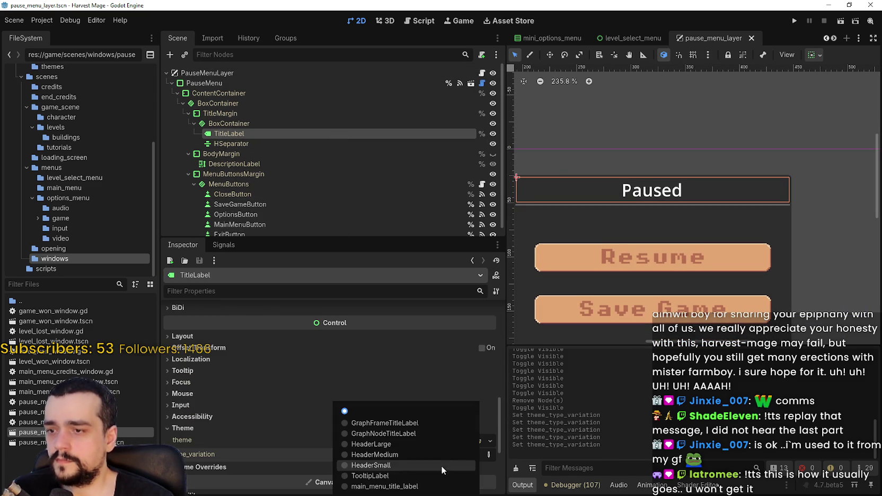
pyautogui.click(424, 488)
pyautogui.hotkey('ctrl', 's')
pyautogui.scroll(5, 662, 227)
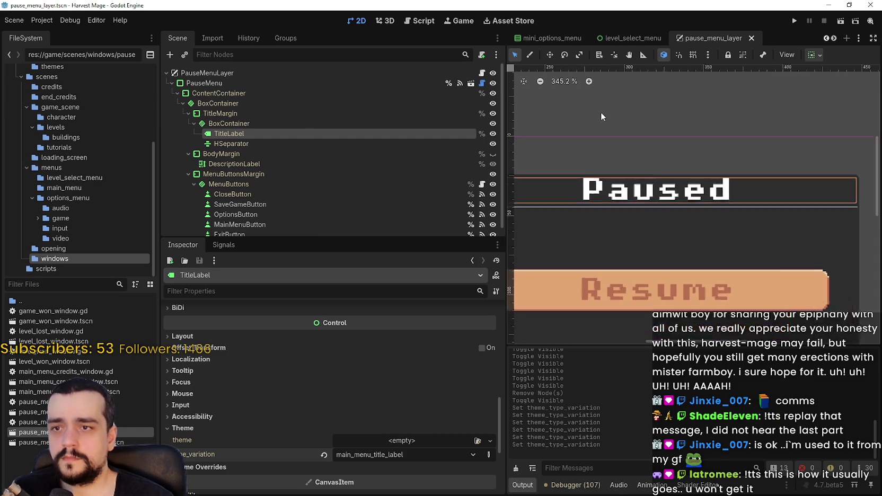
pyautogui.scroll(-7, 647, 222)
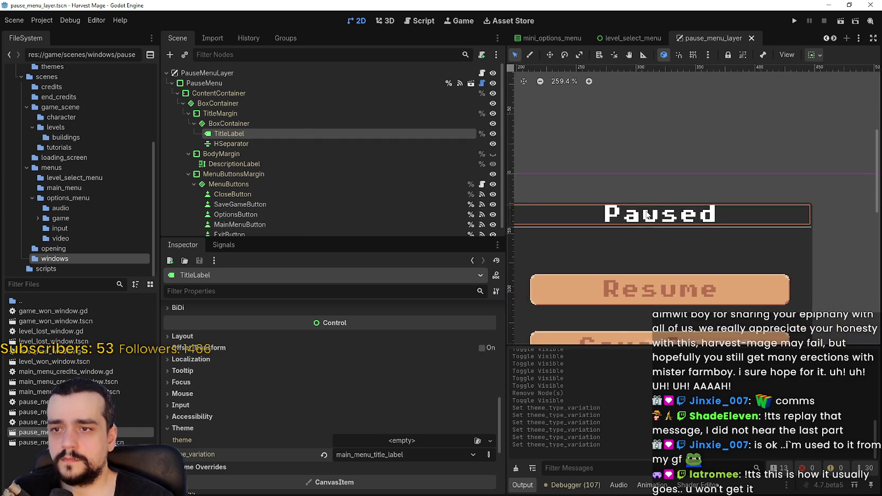
pyautogui.scroll(-3, 647, 215)
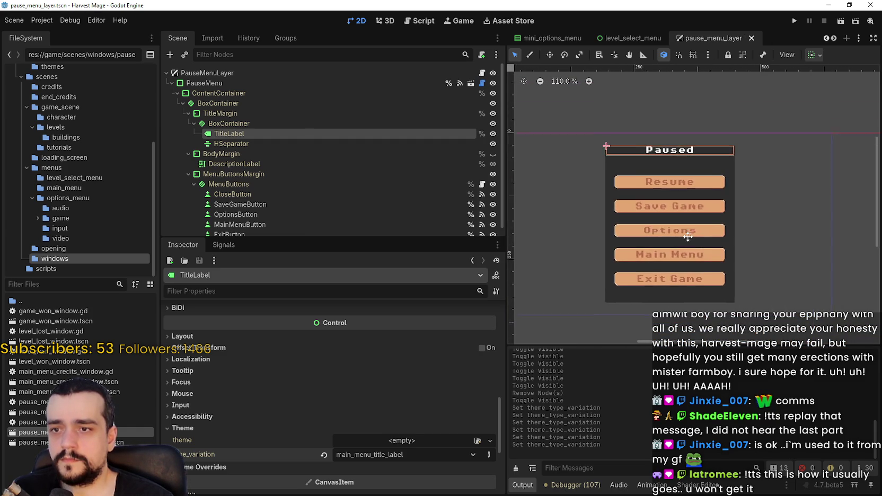
# Run the game and start a new game, hitting the null-instance crash at line 93
pyautogui.click(794, 20)
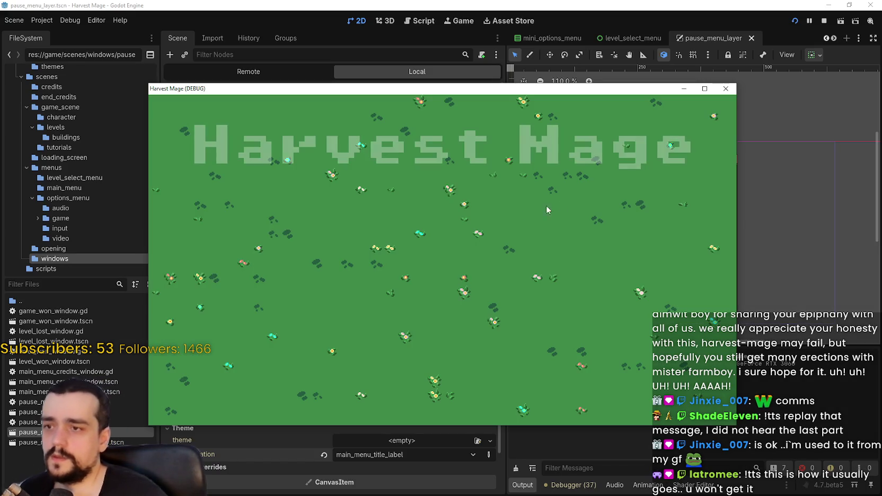
pyautogui.press('Return')
pyautogui.press('Return')
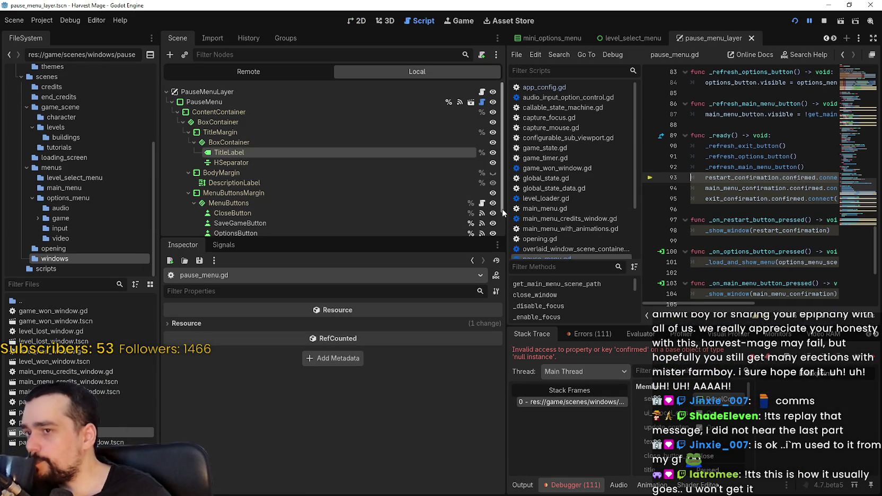
pyautogui.moveTo(505, 210); pyautogui.dragTo(317, 210)
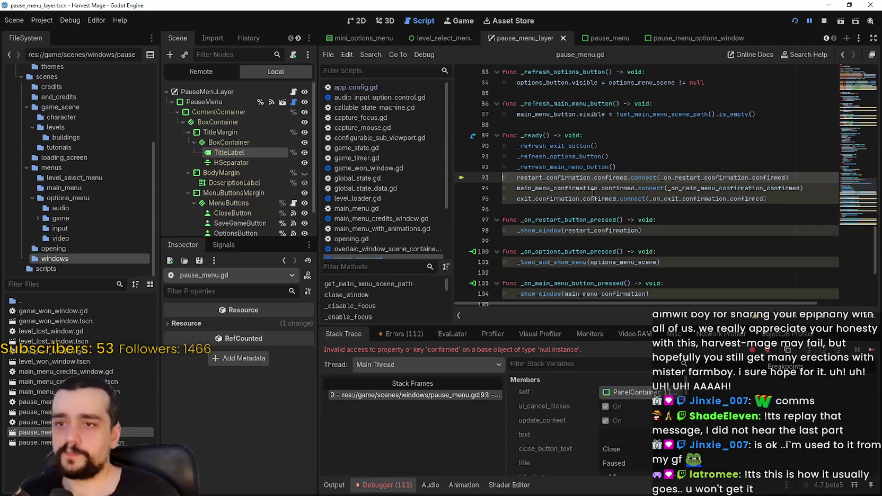
# Comment out the first confirmed.connect lines in _ready with #
pyautogui.write('#')
pyautogui.click(517, 188)
pyautogui.write('#')
pyautogui.press('Down')
pyautogui.press('Home')
# Comment out the last confirmed.connect line and save pause_menu.gd
pyautogui.write('#')
pyautogui.press('Down')
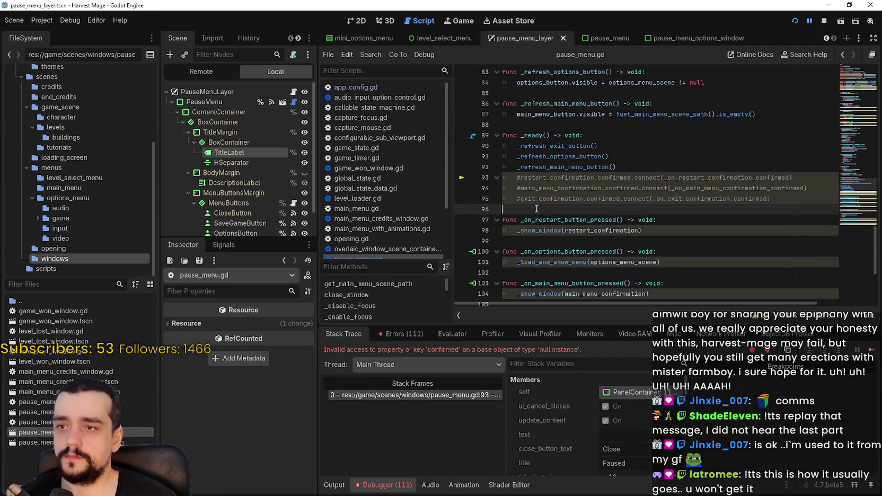
pyautogui.hotkey('ctrl', 's')
# Restart the game, begin a confirmed new game, walk, pause with Esc, then stop it
pyautogui.click(824, 21)
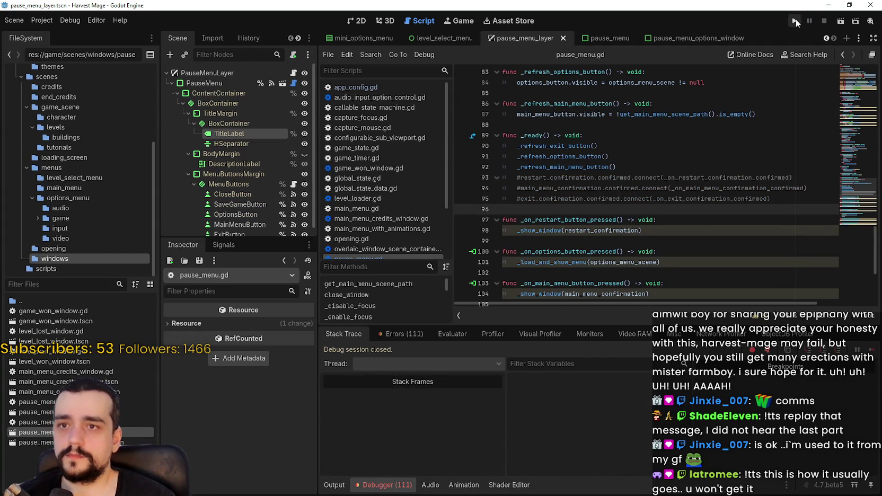
pyautogui.click(795, 21)
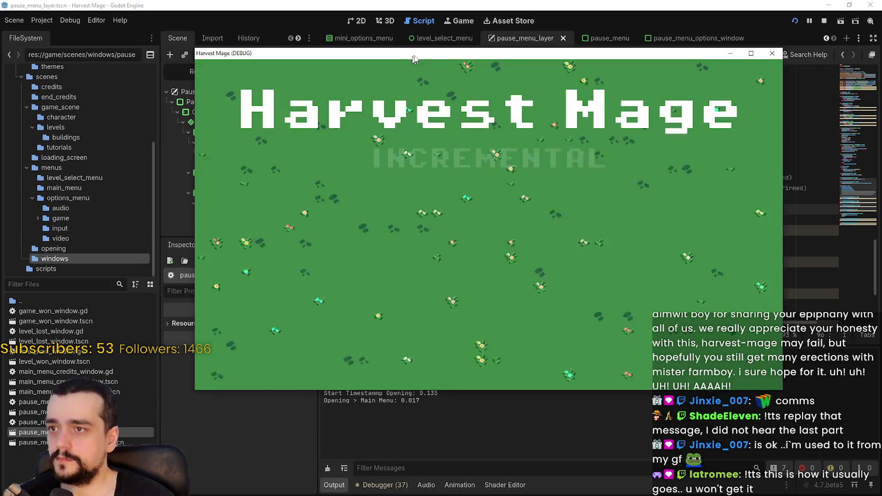
pyautogui.click(320, 182)
pyautogui.click(319, 181)
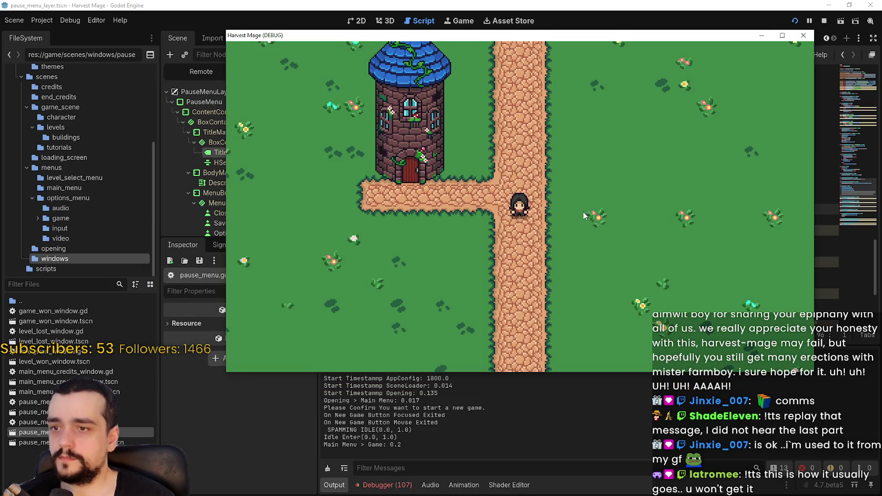
pyautogui.press('d')
pyautogui.press('Escape')
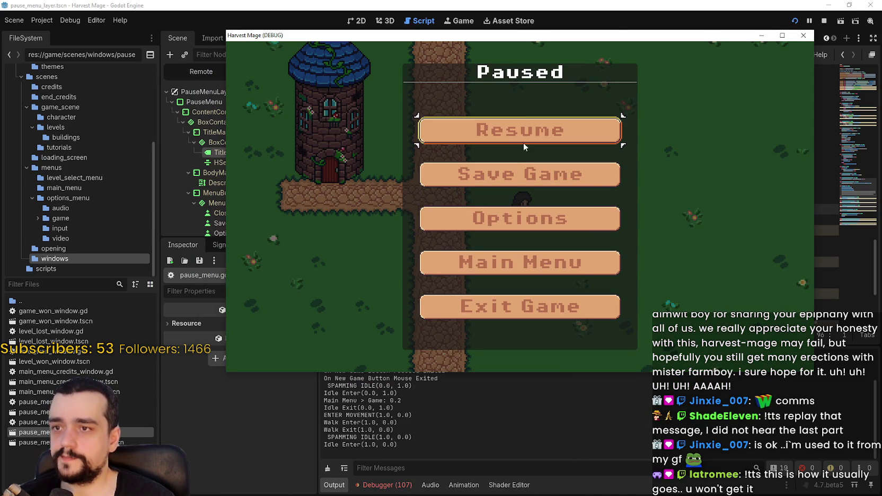
pyautogui.click(824, 20)
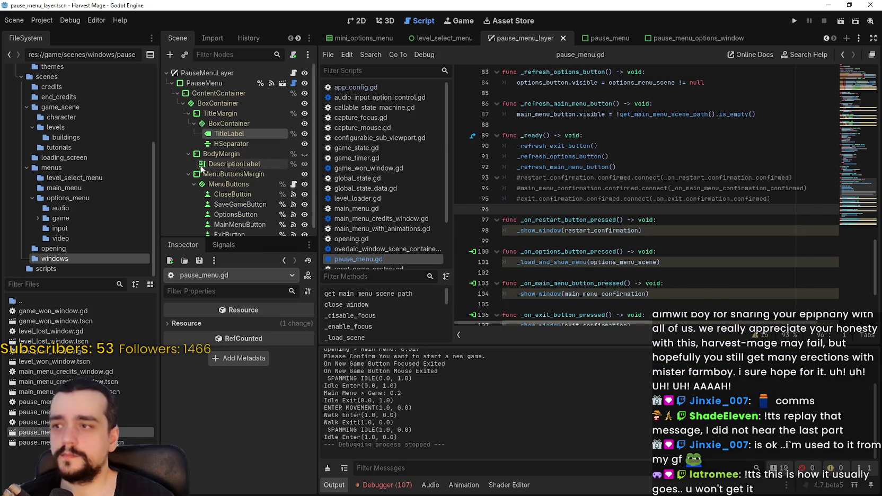
pyautogui.scroll(-1, 201, 169)
# Set default_cursor_shape to Pointing Hand on CloseButton and SaveGameButton
pyautogui.click(241, 186)
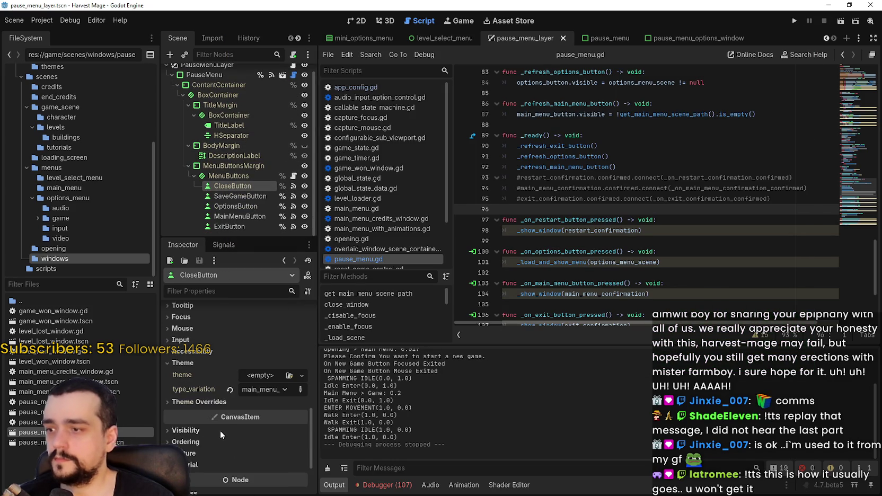
pyautogui.click(203, 329)
pyautogui.click(271, 341)
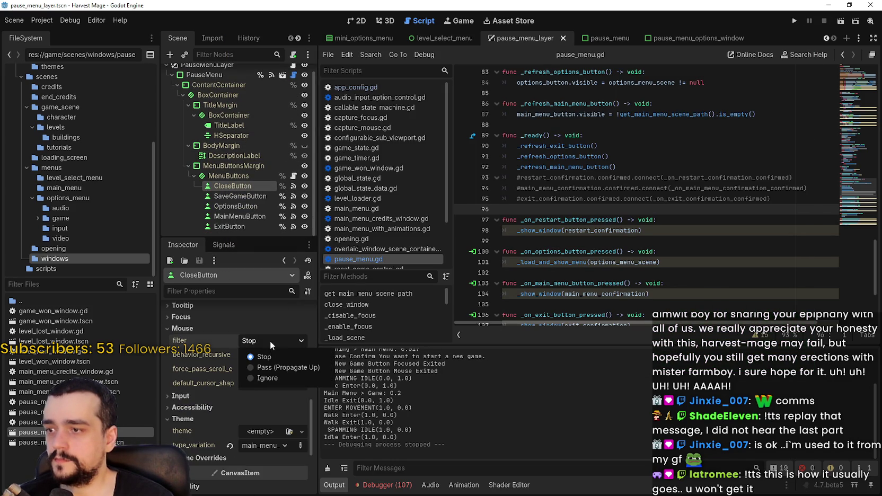
pyautogui.click(270, 382)
pyautogui.click(270, 382)
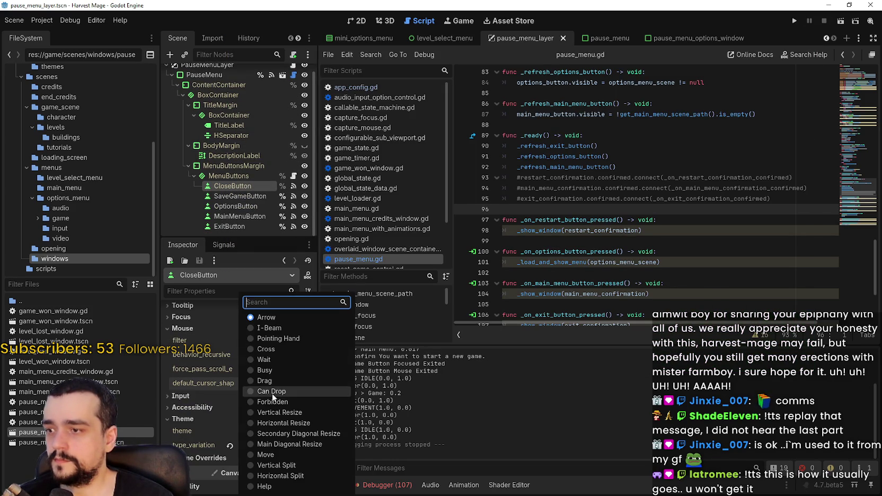
pyautogui.click(281, 338)
pyautogui.click(234, 197)
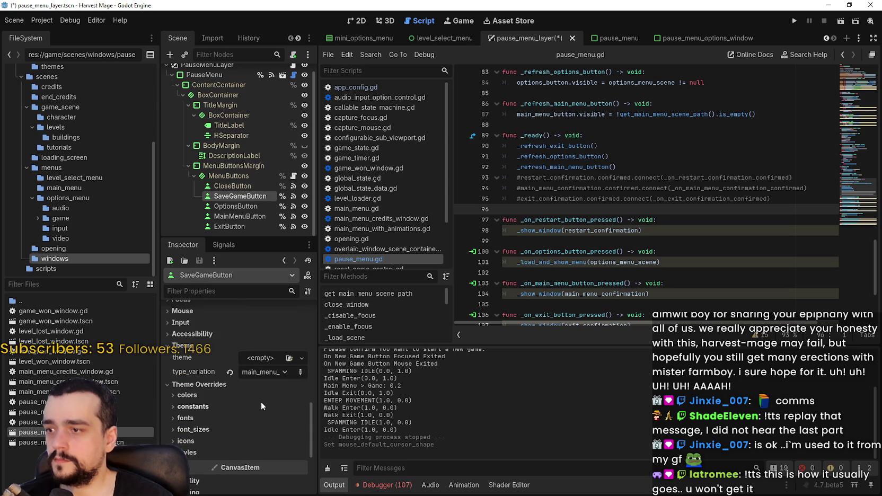
pyautogui.scroll(3, 259, 395)
pyautogui.click(218, 358)
pyautogui.click(260, 370)
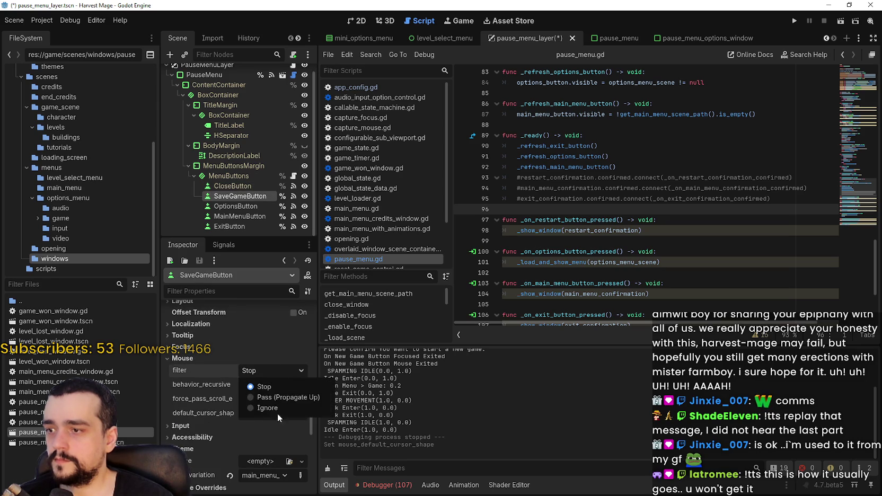
pyautogui.click(278, 418)
pyautogui.click(266, 417)
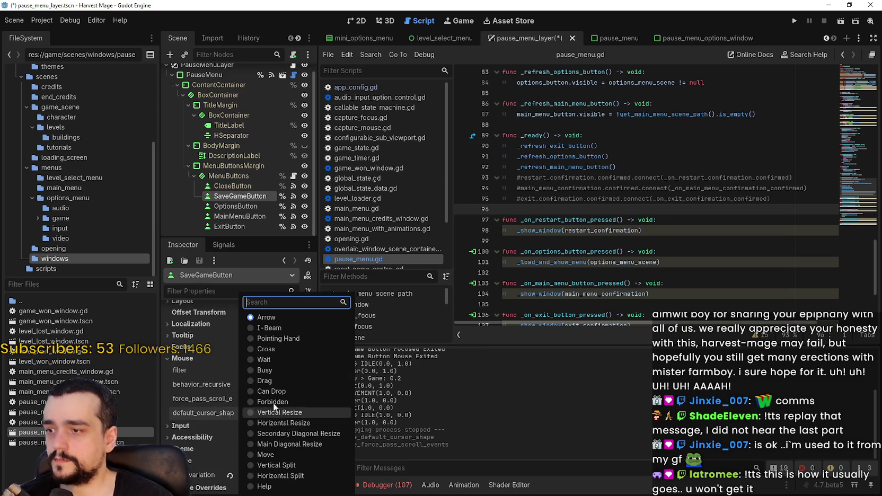
pyautogui.click(286, 339)
# Give OptionsButton and MainMenuButton the Pointing Hand cursor shape
pyautogui.click(232, 206)
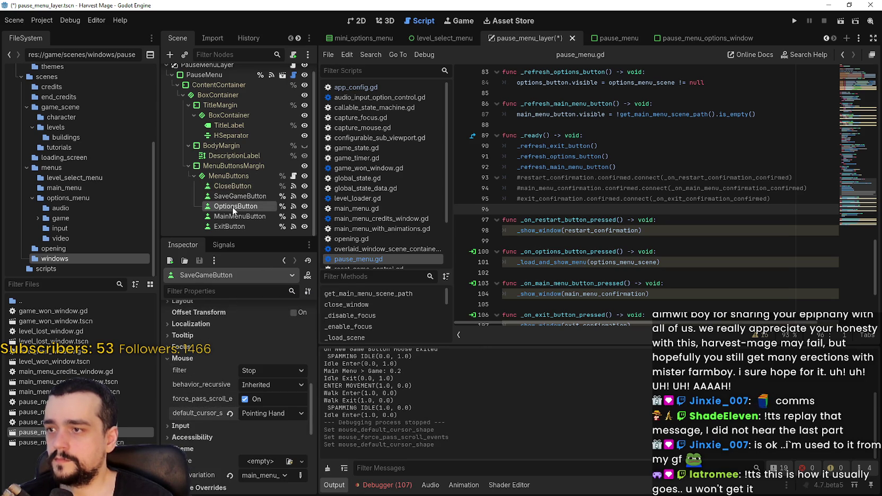
pyautogui.scroll(2, 247, 365)
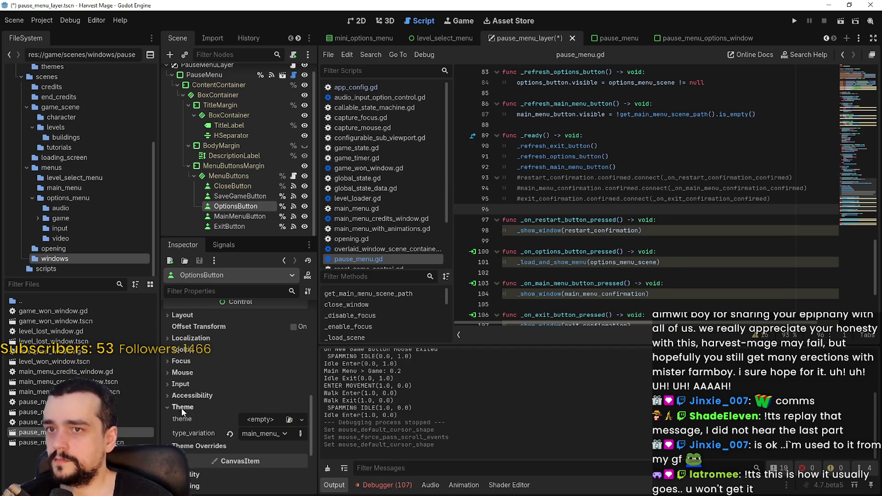
pyautogui.click(182, 373)
pyautogui.click(264, 427)
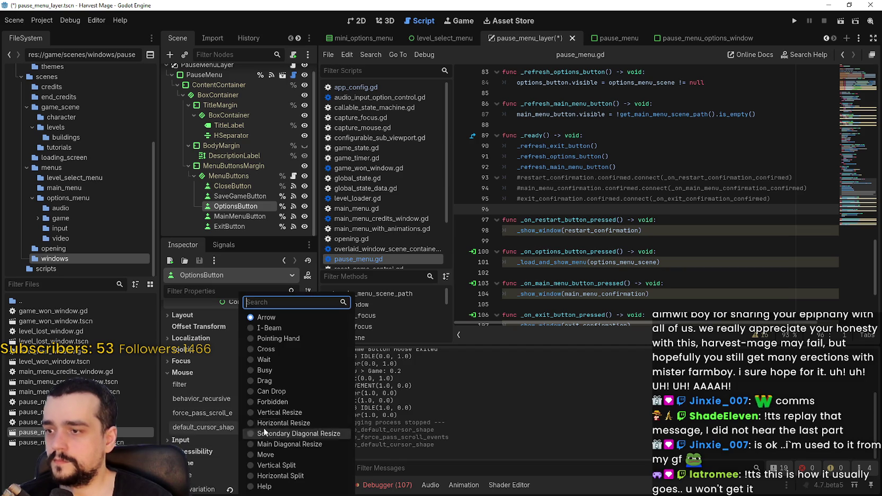
pyautogui.click(283, 341)
pyautogui.click(240, 216)
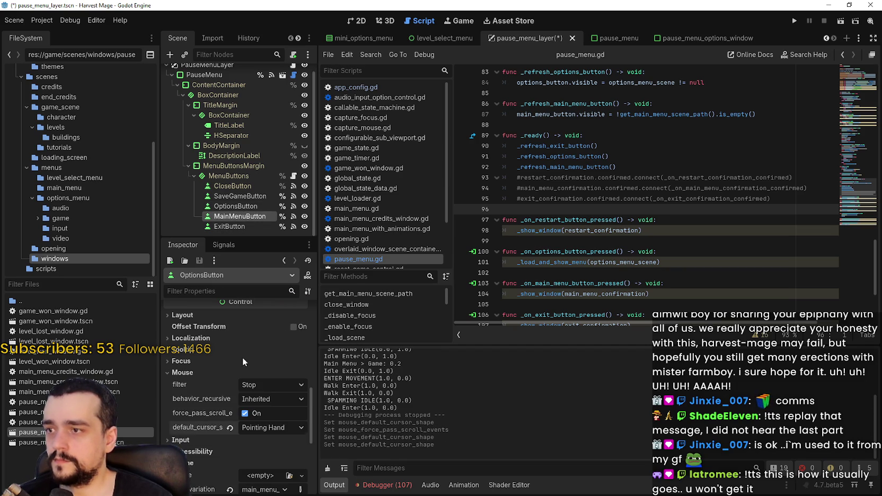
pyautogui.scroll(3, 262, 394)
pyautogui.scroll(5, 256, 472)
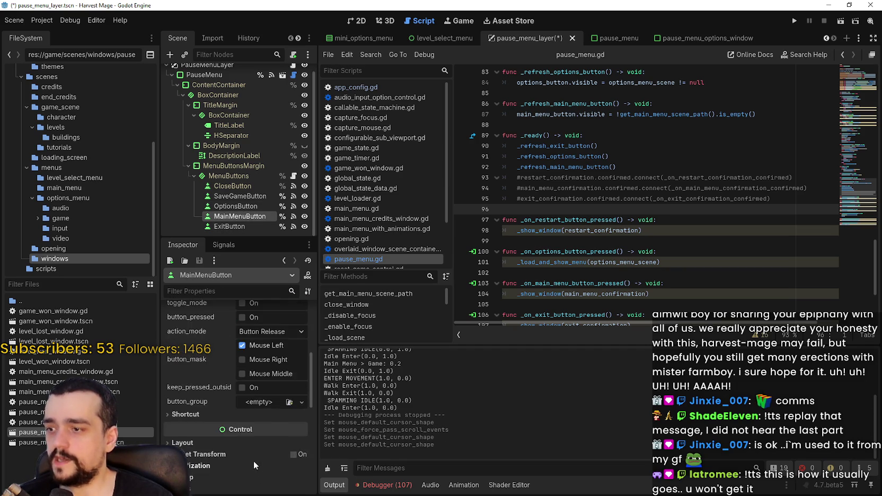
pyautogui.scroll(-10, 253, 451)
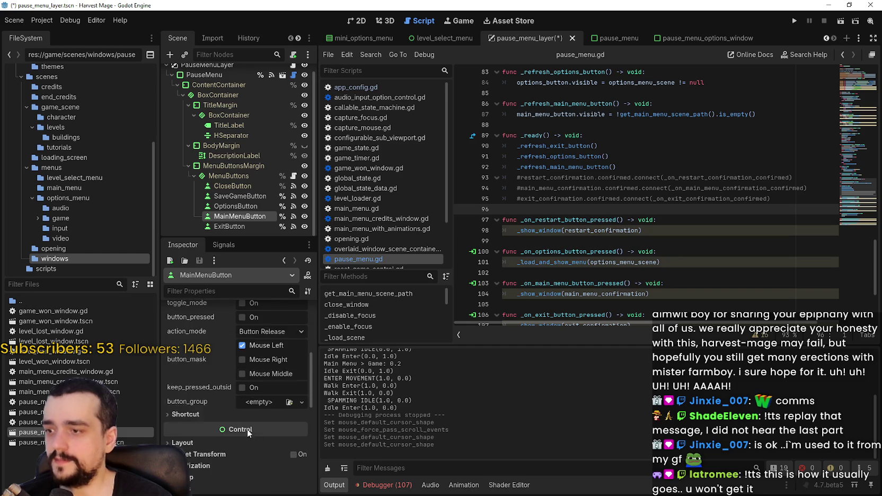
pyautogui.click(210, 381)
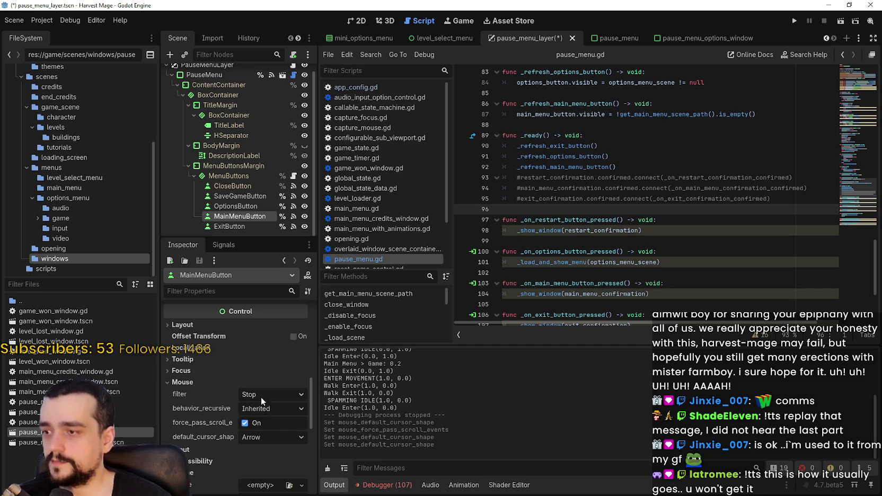
pyautogui.click(261, 393)
pyautogui.click(266, 431)
pyautogui.click(270, 436)
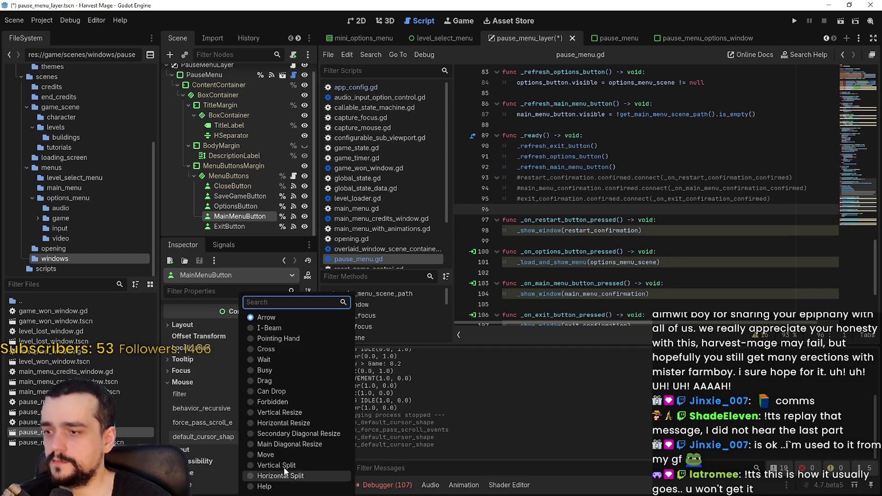
pyautogui.click(287, 335)
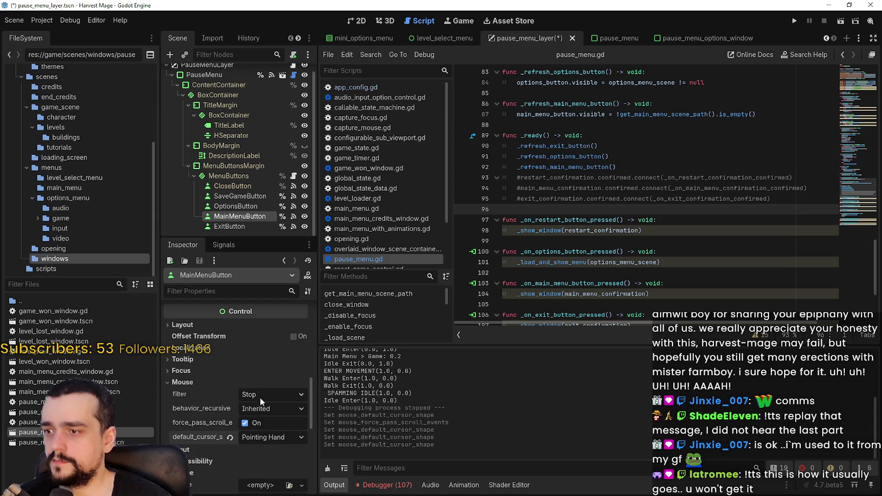
# Set ExitButton's cursor shape to Pointing Hand and save the pause_menu_layer scene
pyautogui.click(240, 230)
pyautogui.scroll(2, 248, 432)
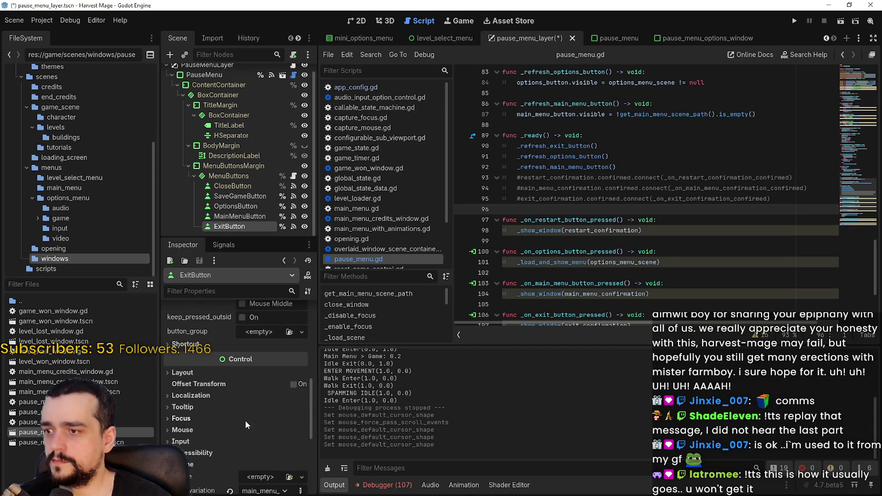
pyautogui.click(194, 426)
pyautogui.scroll(-3, 259, 440)
pyautogui.click(261, 415)
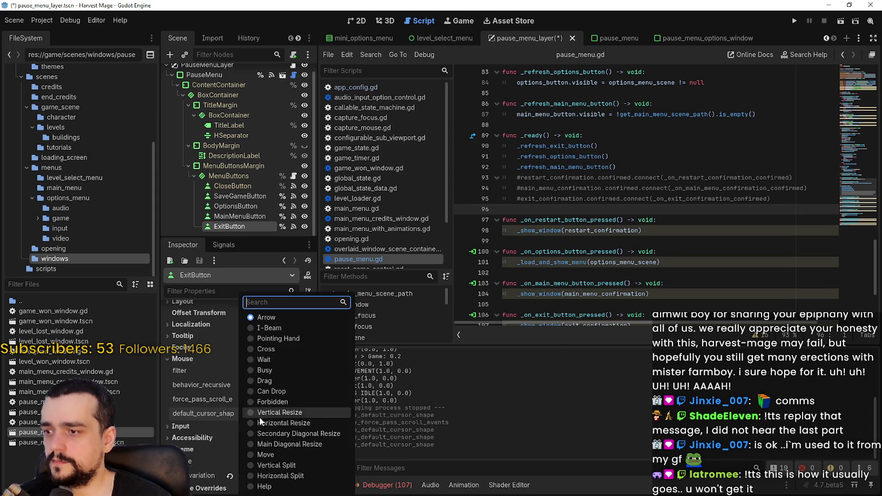
pyautogui.click(278, 338)
pyautogui.hotkey('ctrl', 's')
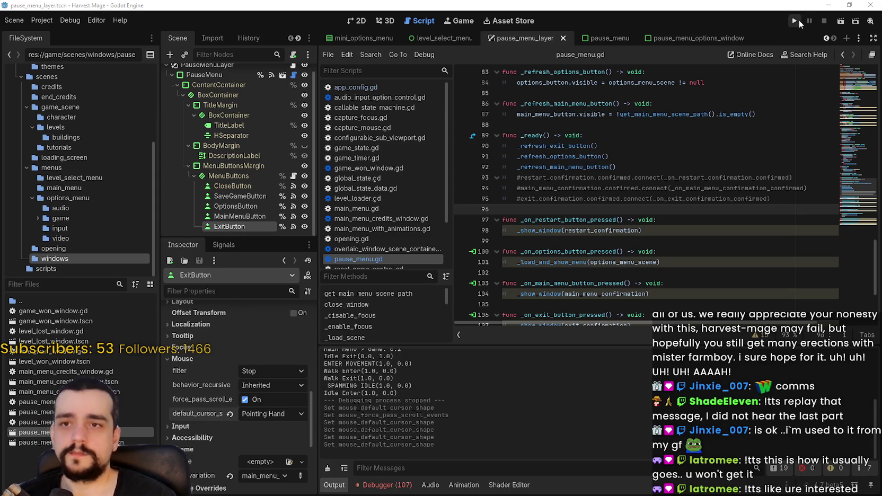
# Run the project and start a confirmed New Game
pyautogui.click(798, 21)
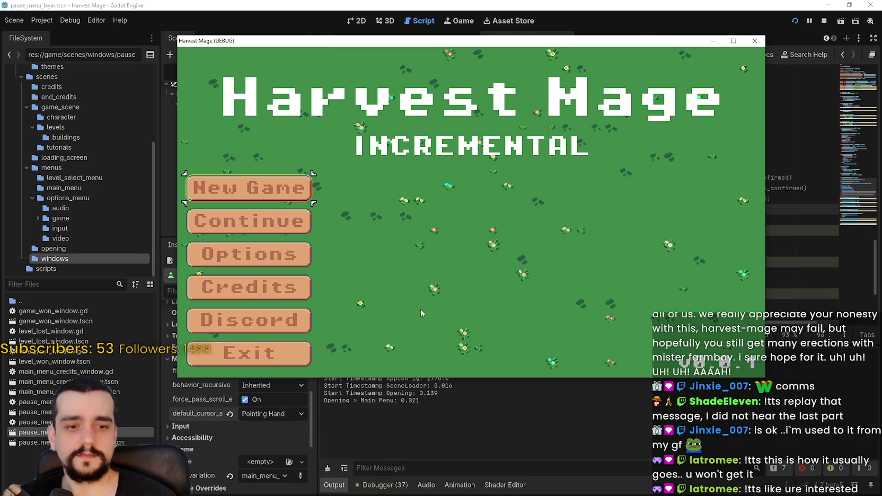
pyautogui.click(249, 188)
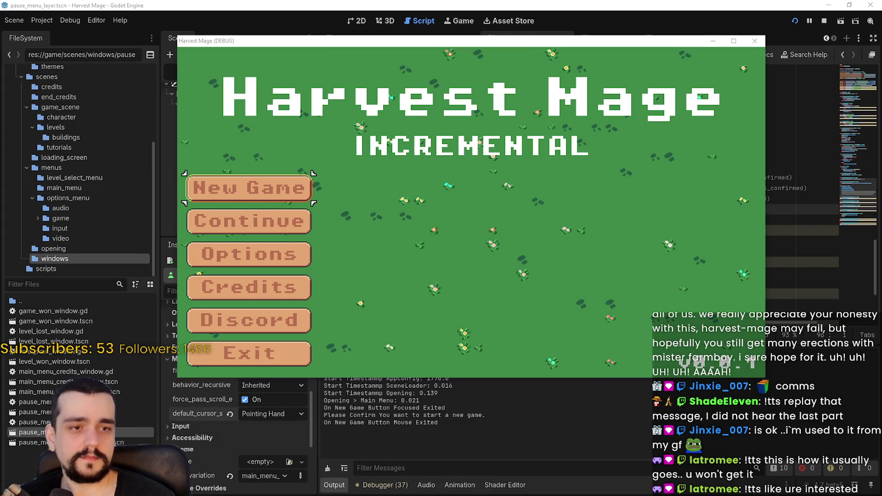
pyautogui.click(250, 187)
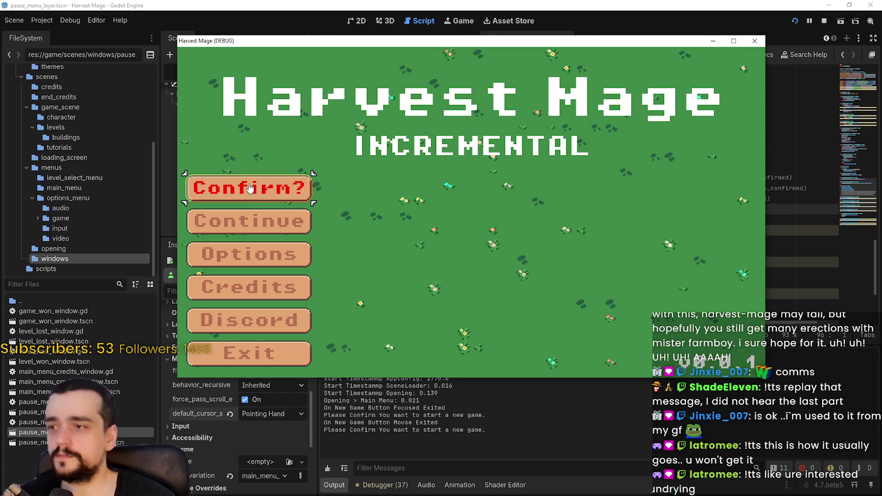
pyautogui.click(249, 187)
# Walk and jump the character around, pause with Escape, resume, then pause again
pyautogui.press('d')
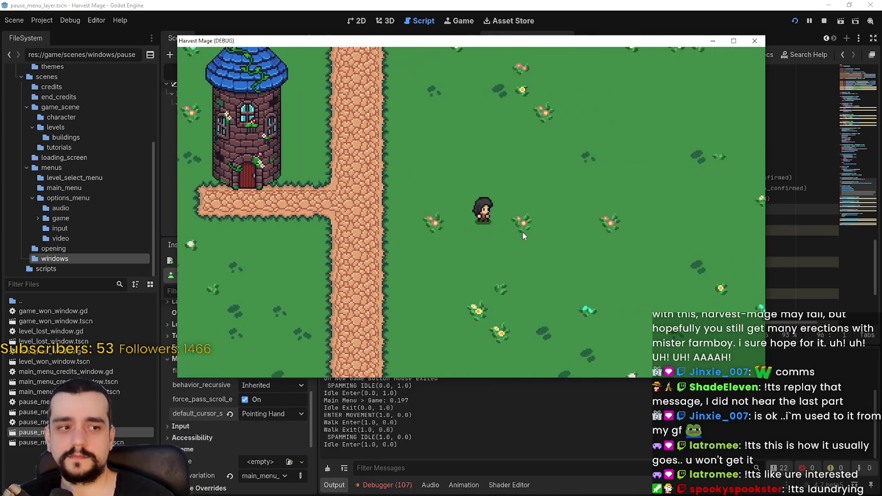
pyautogui.press('s')
pyautogui.press('a')
pyautogui.press('space')
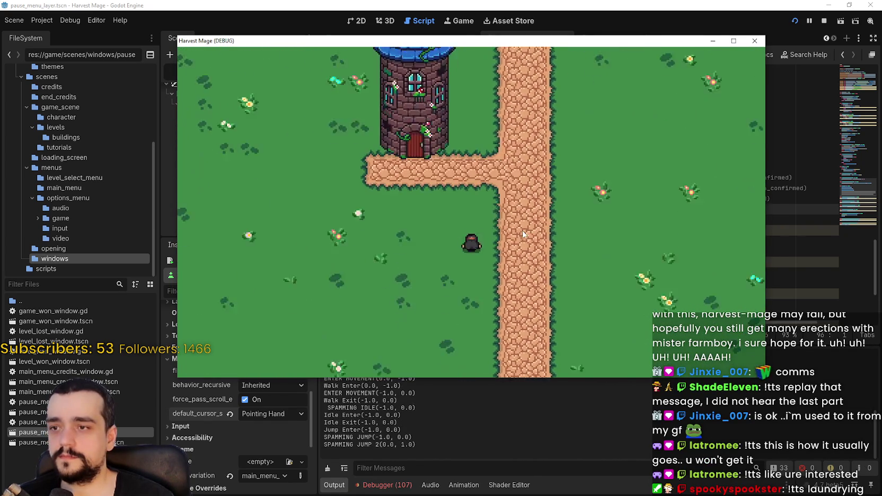
pyautogui.press('d')
pyautogui.press('space')
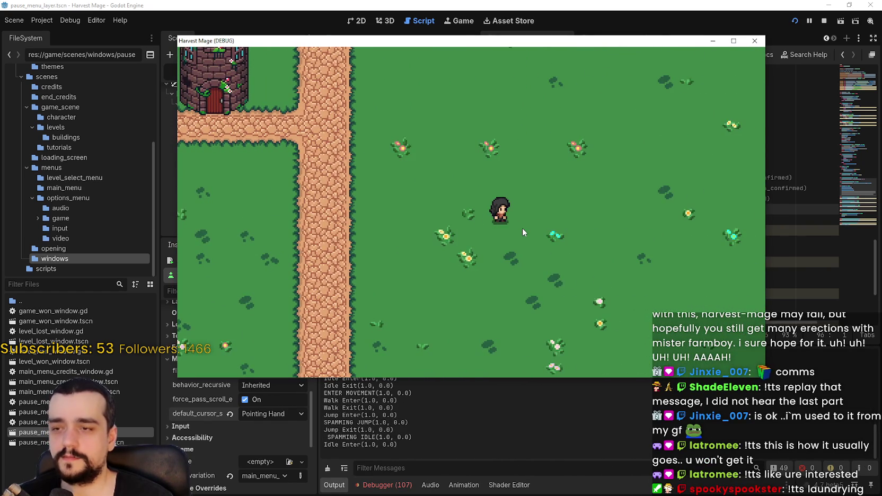
pyautogui.press('Escape')
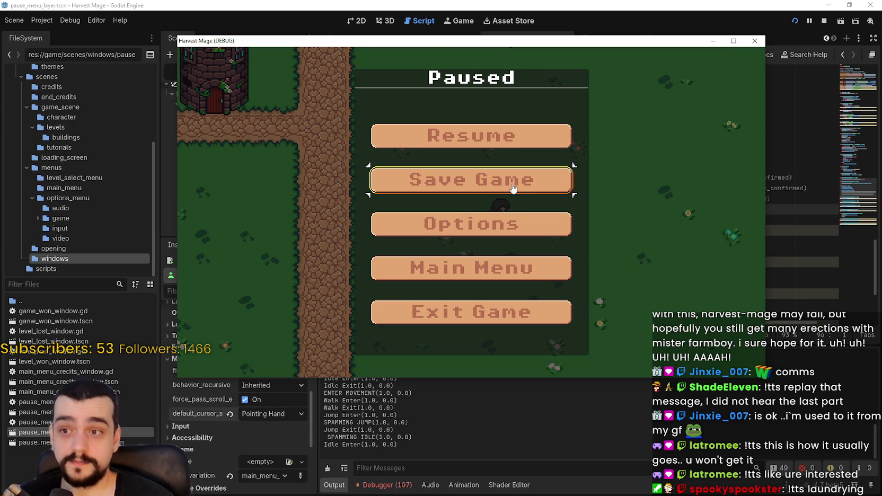
pyautogui.click(544, 143)
pyautogui.press('Escape')
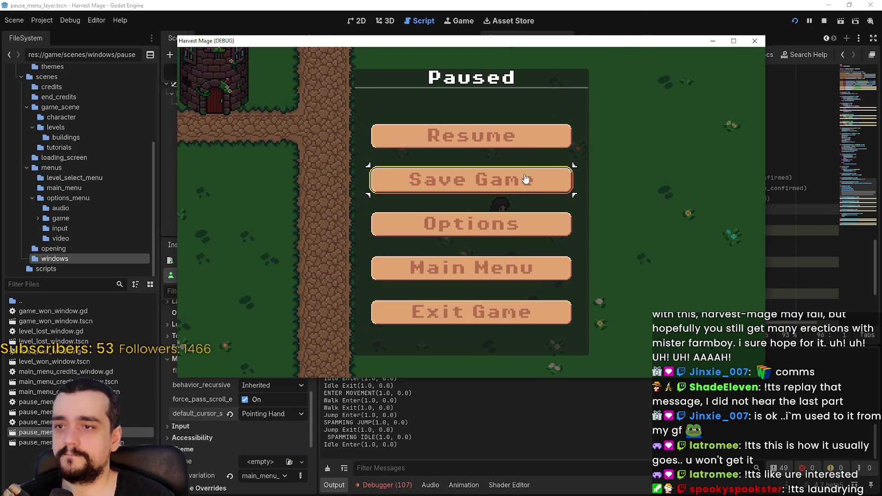
# Maximize the game window and move pause-menu focus to Exit Game with the arrow key
pyautogui.click(733, 41)
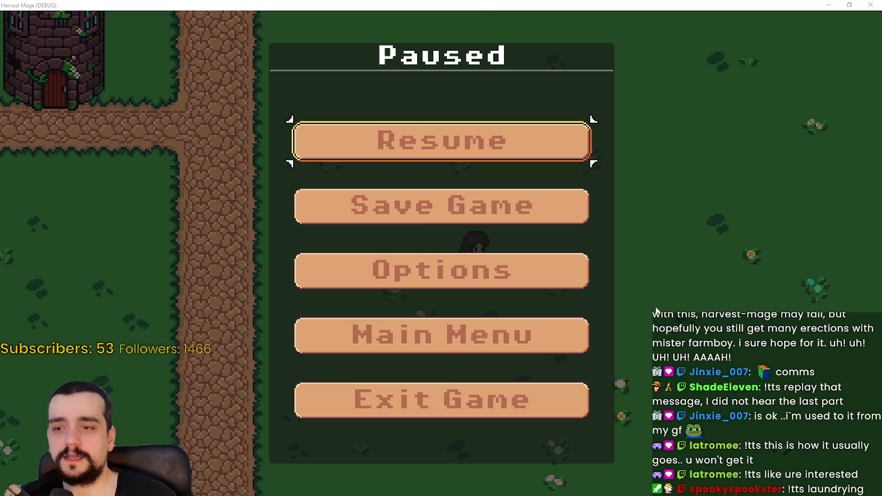
pyautogui.press('Up')
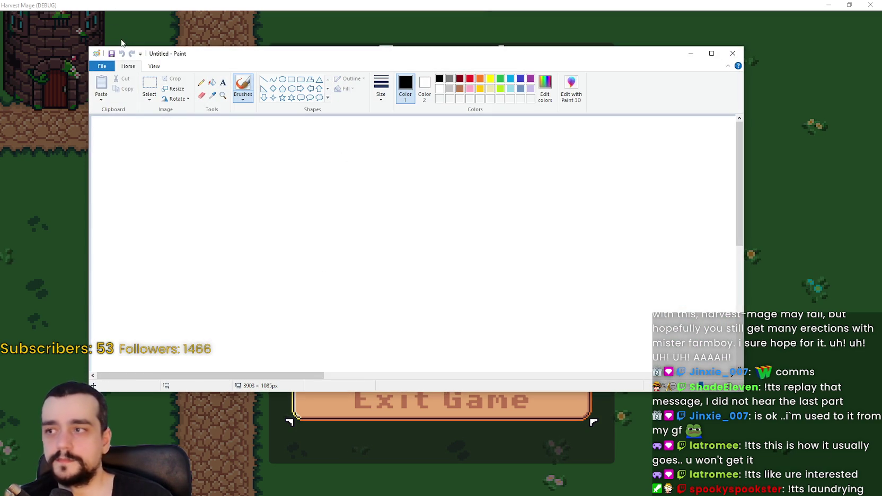
# Paste the Shelldiver title image with its tropical island into the Paint canvas's top-left corner and deselect it
pyautogui.click(155, 65)
pyautogui.click(120, 85)
pyautogui.click(120, 85)
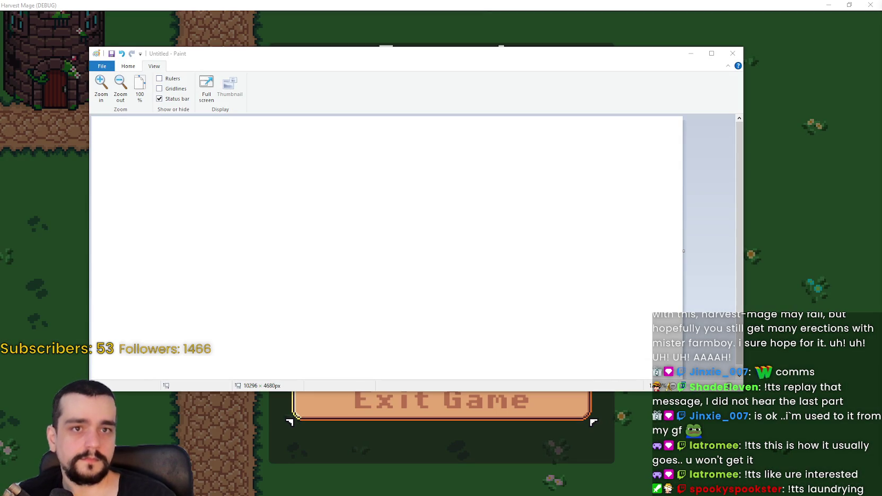
pyautogui.click(383, 176)
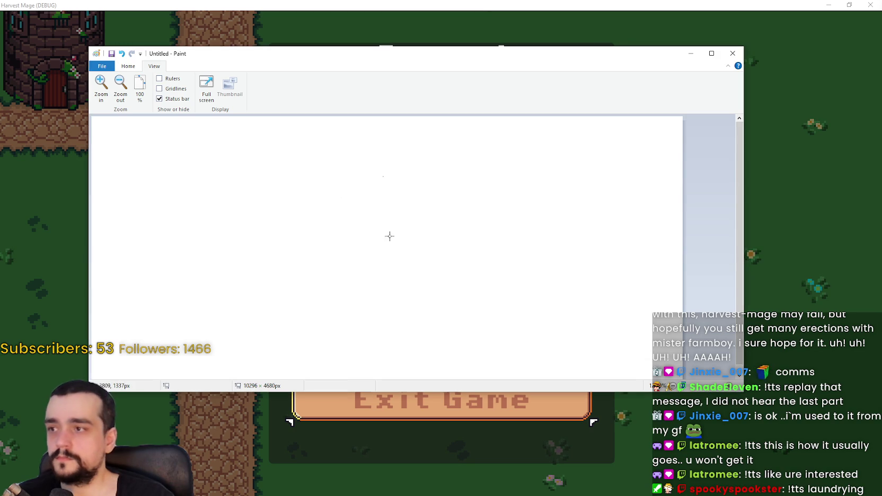
pyautogui.hotkey('ctrl', 'v')
pyautogui.click(362, 192)
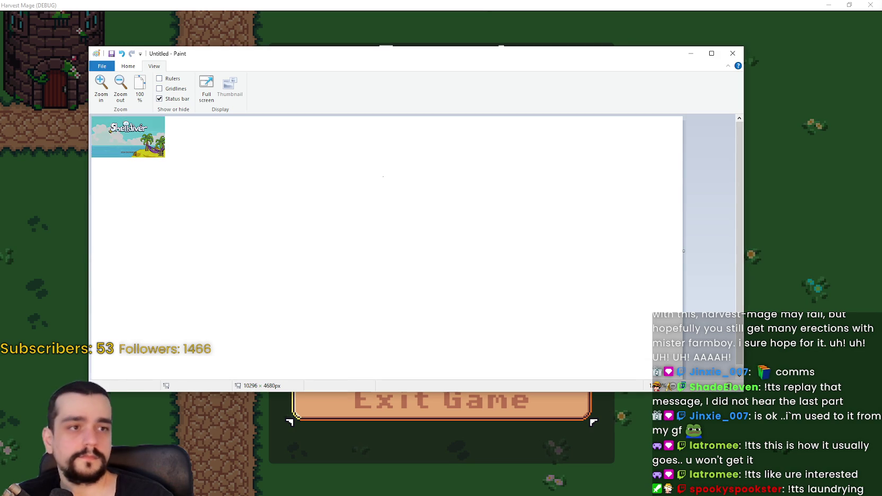
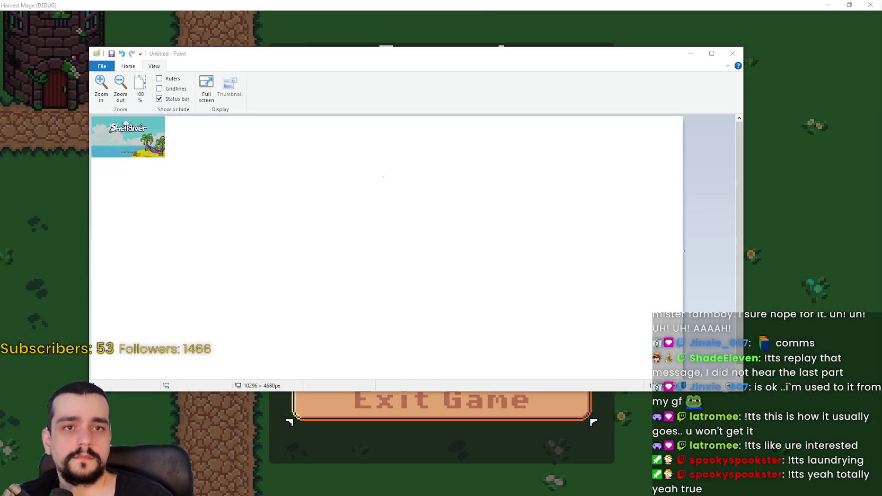
# Paste the new Shelldiver screenshot and place it to the right of the first one
pyautogui.click(263, 146)
pyautogui.hotkey('ctrl', 'v')
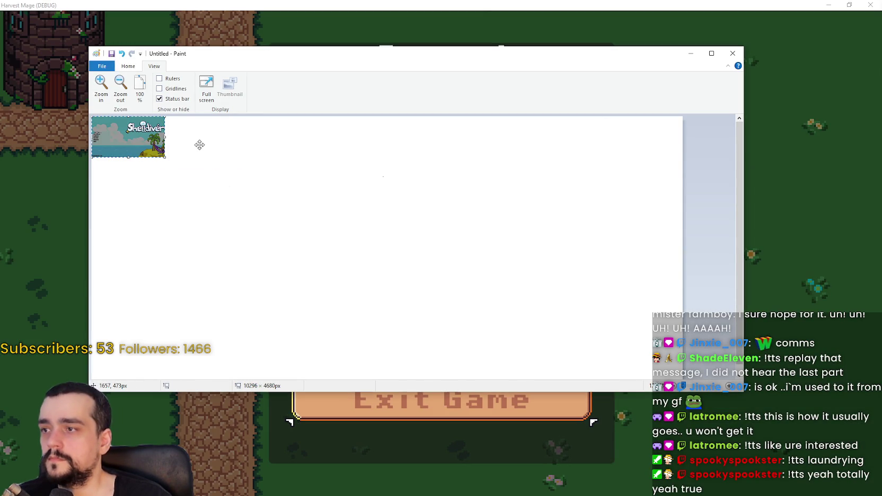
pyautogui.moveTo(130, 135); pyautogui.dragTo(205, 134)
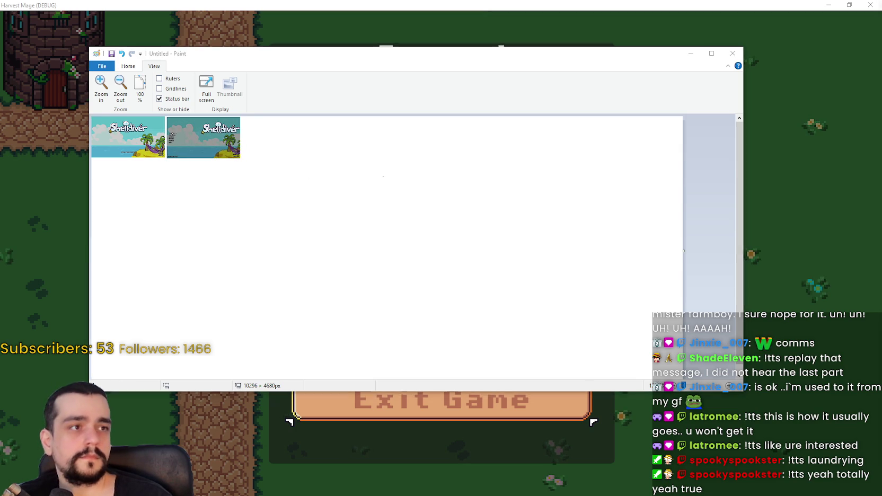
# Capture the game screen with menu text and place it third in the row
pyautogui.hotkey('alt', 'Tab')
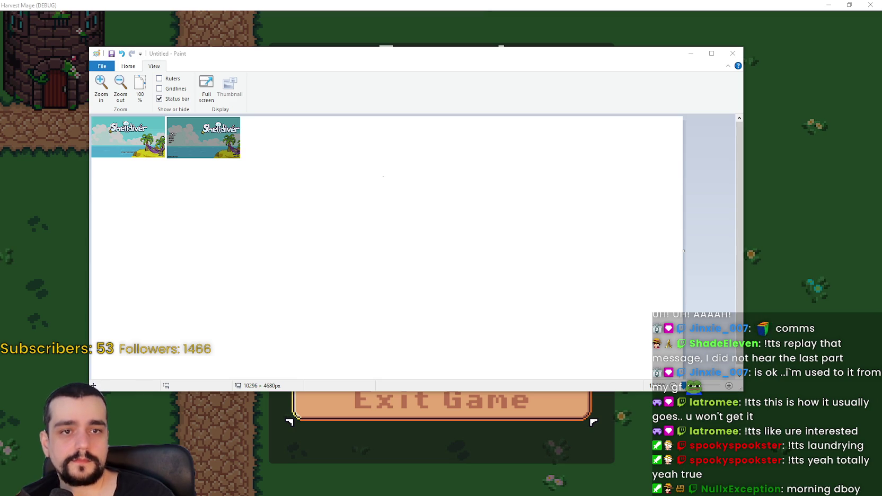
pyautogui.press('super+shift+s')
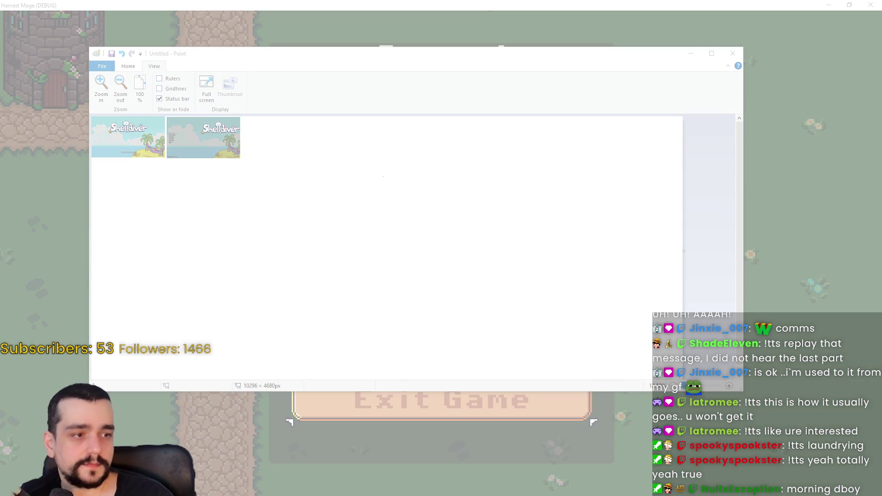
pyautogui.press('Escape')
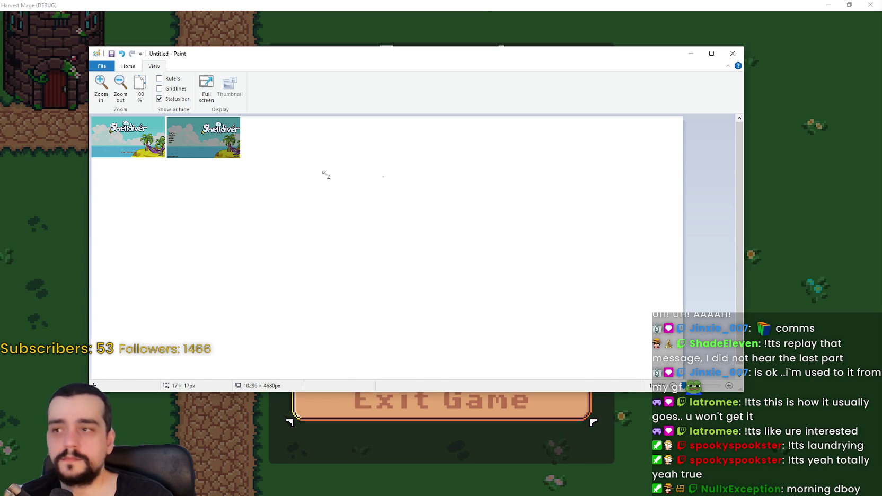
pyautogui.hotkey('ctrl', 'v')
pyautogui.moveTo(128, 134)
pyautogui.mouseDown()
pyautogui.moveTo(286, 135)
pyautogui.moveTo(276, 134)
pyautogui.mouseUp()
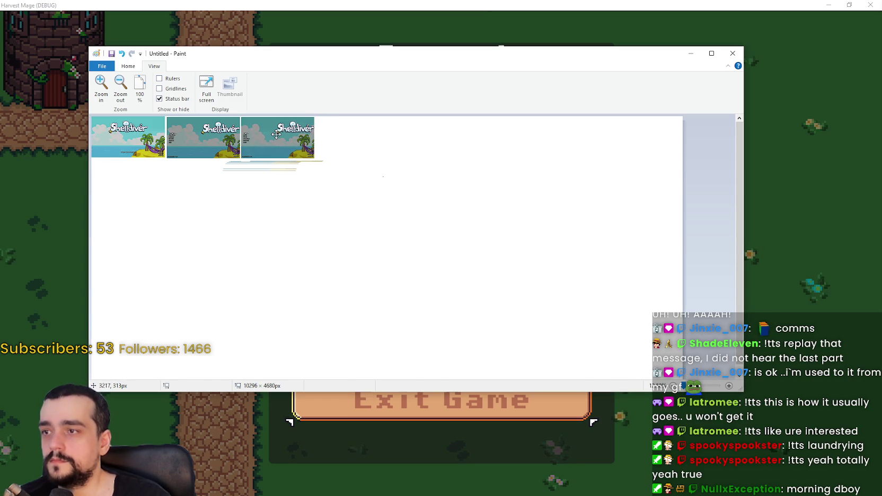
pyautogui.click(407, 159)
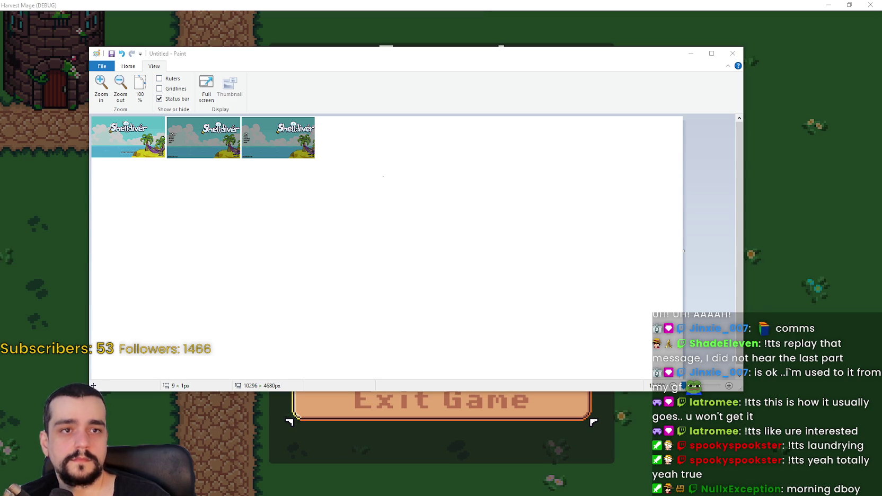
# Capture another Shelldiver screenshot and paste it into the Paint canvas
pyautogui.press('super+shift+s')
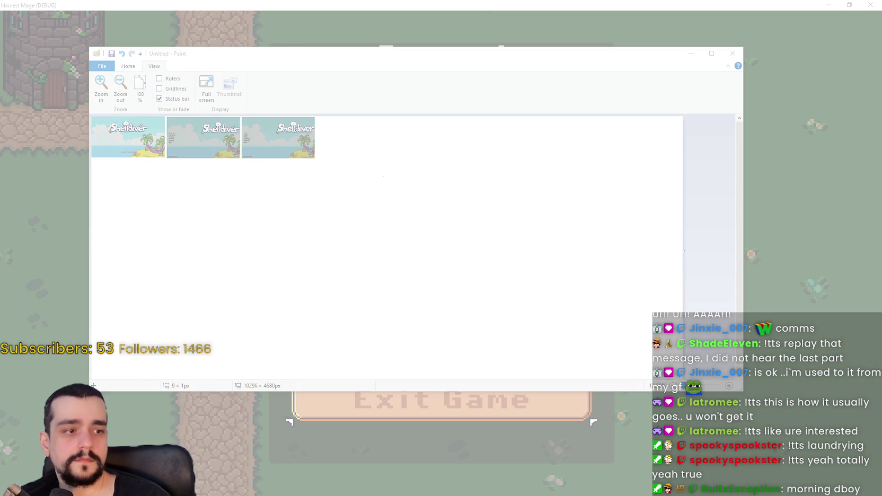
pyautogui.press('Escape')
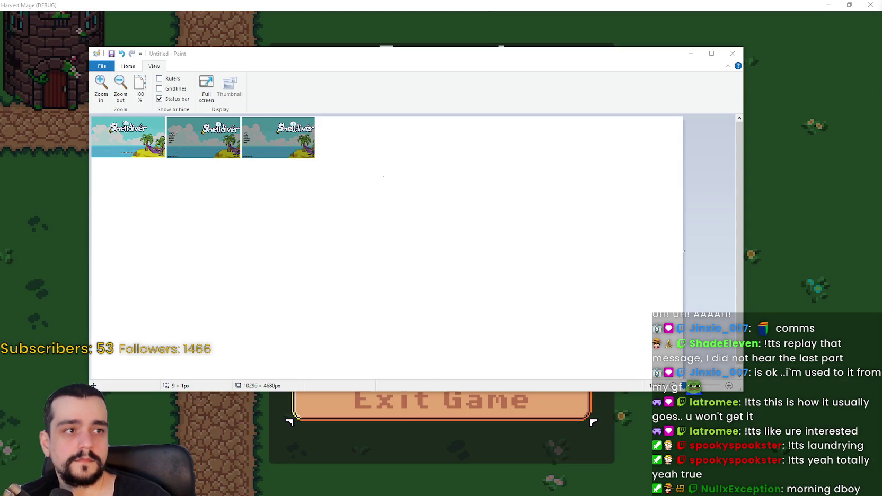
pyautogui.click(413, 197)
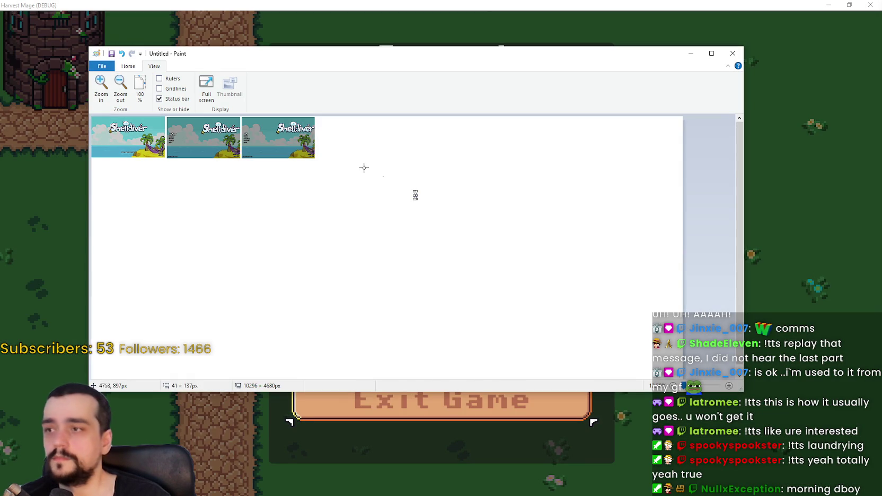
pyautogui.hotkey('ctrl', 'v')
# Set the fourth screenshot in the row, then capture the gameplay shop screen
pyautogui.moveTo(144, 124)
pyautogui.mouseDown()
pyautogui.moveTo(303, 152)
pyautogui.moveTo(371, 127)
pyautogui.moveTo(367, 135)
pyautogui.mouseUp()
pyautogui.click(432, 158)
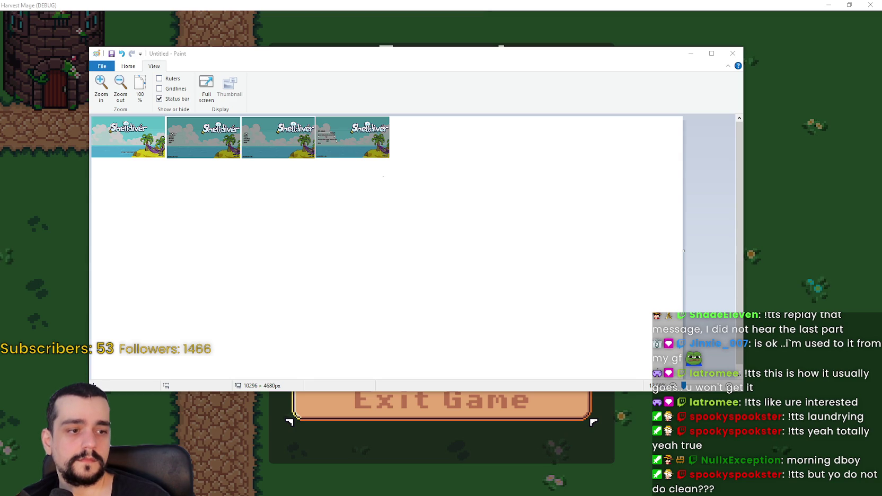
pyautogui.press('super+shift+s')
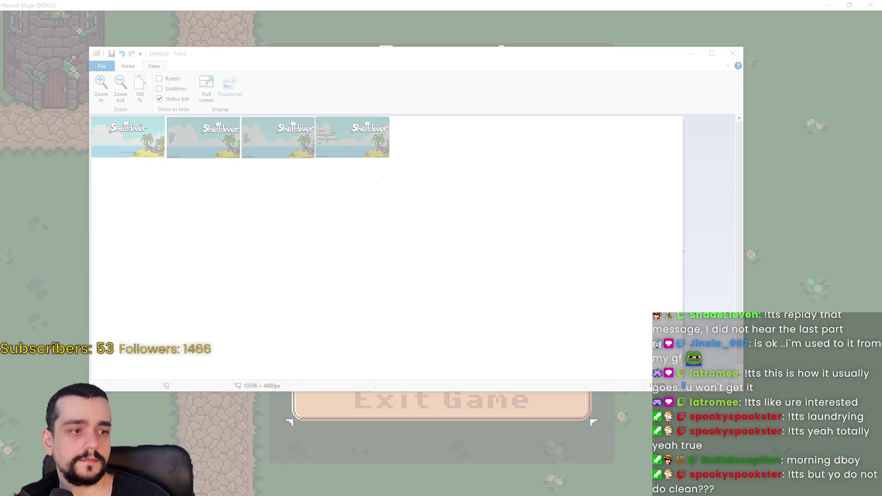
pyautogui.press('Escape')
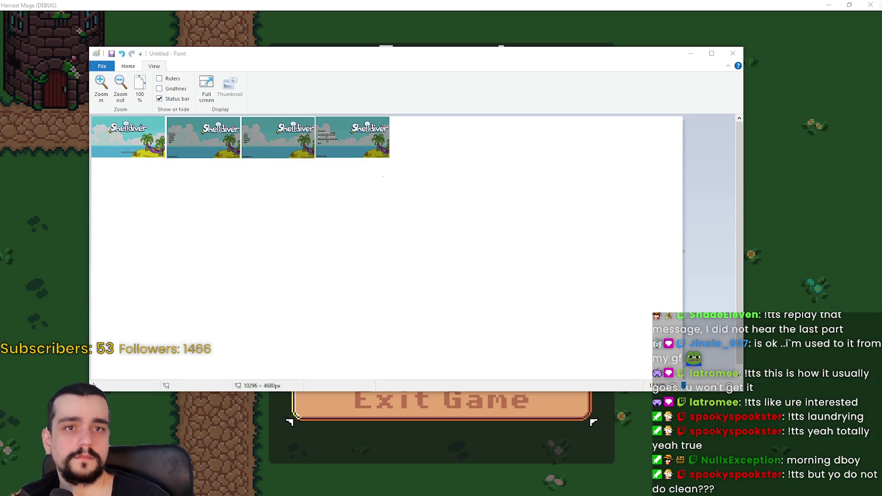
# Place the gameplay shop screenshot fifth in the row and paste the next capture
pyautogui.hotkey('ctrl', 'v')
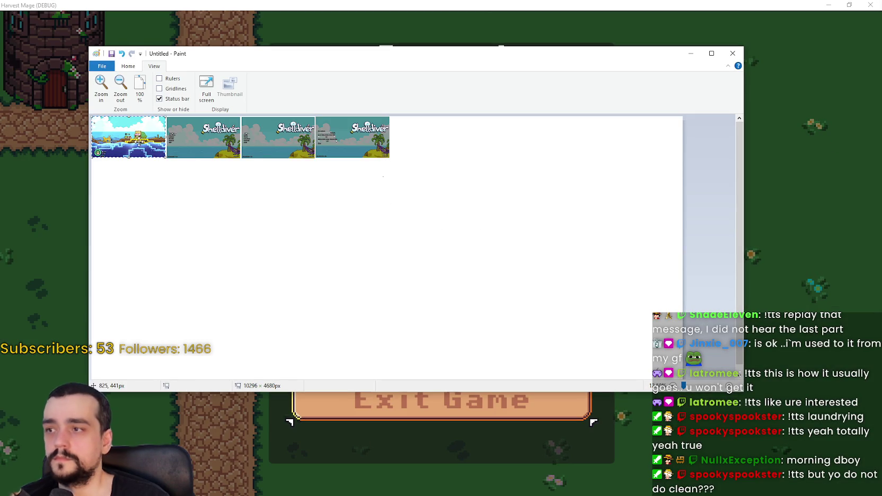
pyautogui.moveTo(128, 136)
pyautogui.mouseDown()
pyautogui.moveTo(437, 139)
pyautogui.moveTo(427, 138)
pyautogui.mouseUp()
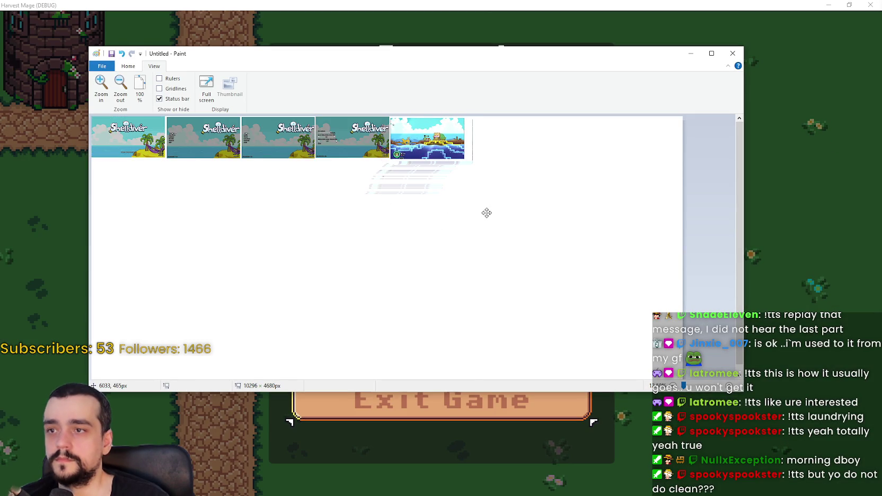
pyautogui.press('Escape')
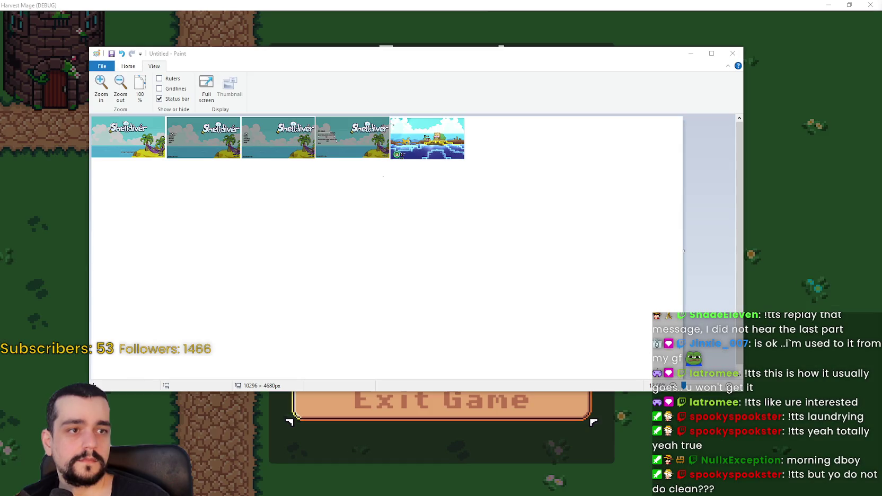
pyautogui.click(384, 209)
pyautogui.hotkey('ctrl', 'v')
# Position the darker Shelldiver title screenshot beneath the top row, then leave Paint
pyautogui.moveTo(106, 138)
pyautogui.mouseDown()
pyautogui.moveTo(503, 191)
pyautogui.moveTo(489, 139)
pyautogui.moveTo(219, 208)
pyautogui.moveTo(202, 200)
pyautogui.moveTo(238, 206)
pyautogui.moveTo(215, 207)
pyautogui.moveTo(188, 191)
pyautogui.moveTo(223, 202)
pyautogui.mouseUp()
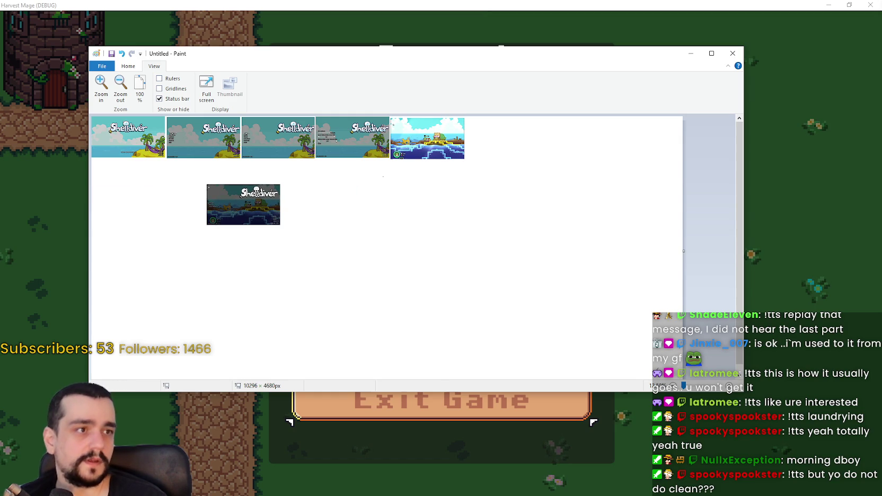
pyautogui.hotkey('alt', 'Tab')
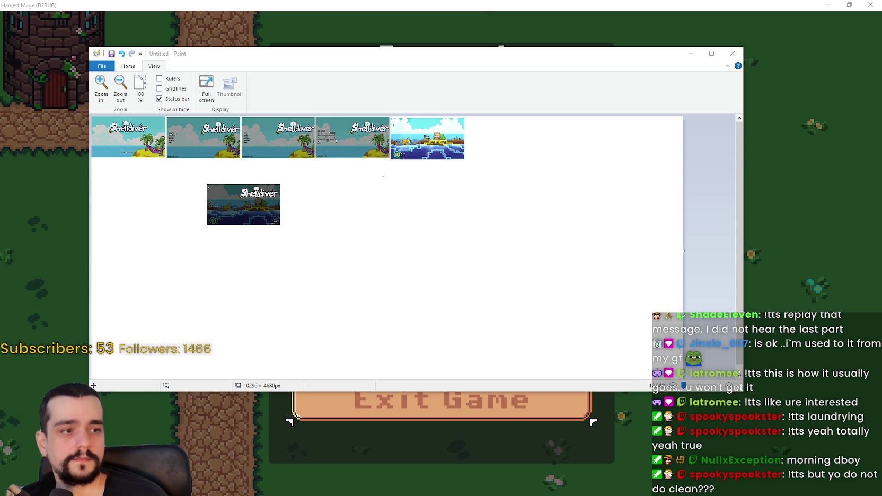
# View the collage at 100% in a maximized Paint window and select the canvas content
pyautogui.click(139, 87)
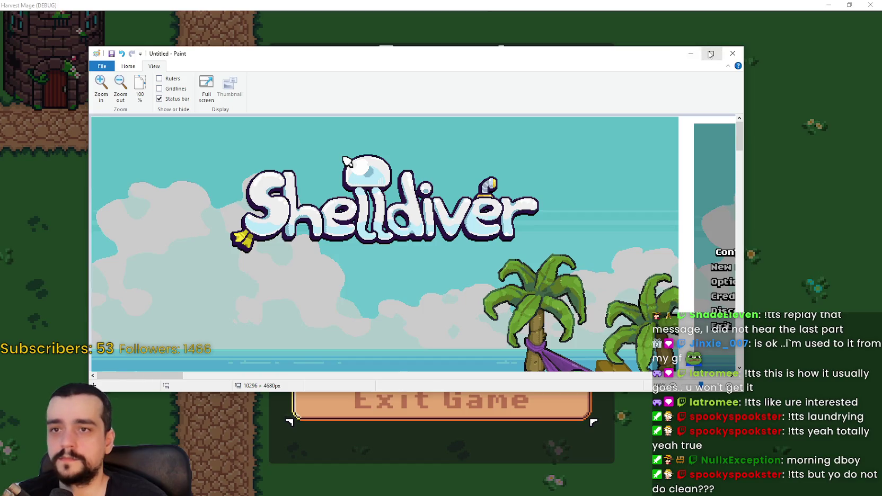
pyautogui.click(711, 53)
pyautogui.moveTo(132, 479)
pyautogui.mouseDown()
pyautogui.moveTo(567, 479)
pyautogui.moveTo(545, 490)
pyautogui.moveTo(570, 479)
pyautogui.mouseUp()
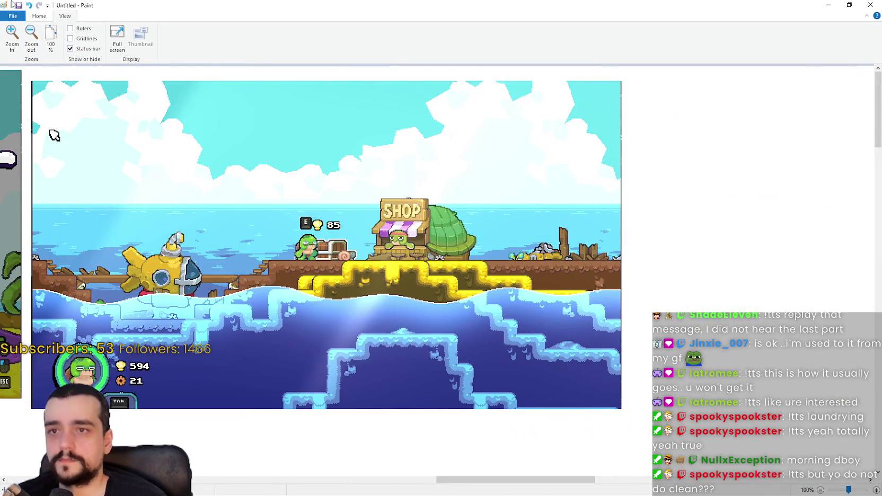
pyautogui.click(37, 15)
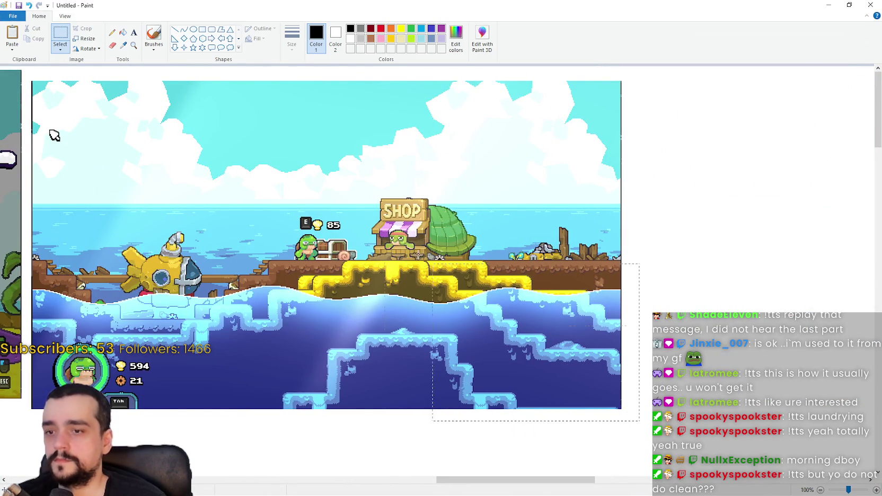
pyautogui.hotkey('ctrl', 'a')
# Move the gameplay screenshot below the title screens, aligned with the collage's left edge
pyautogui.scroll(-3, 237, 301)
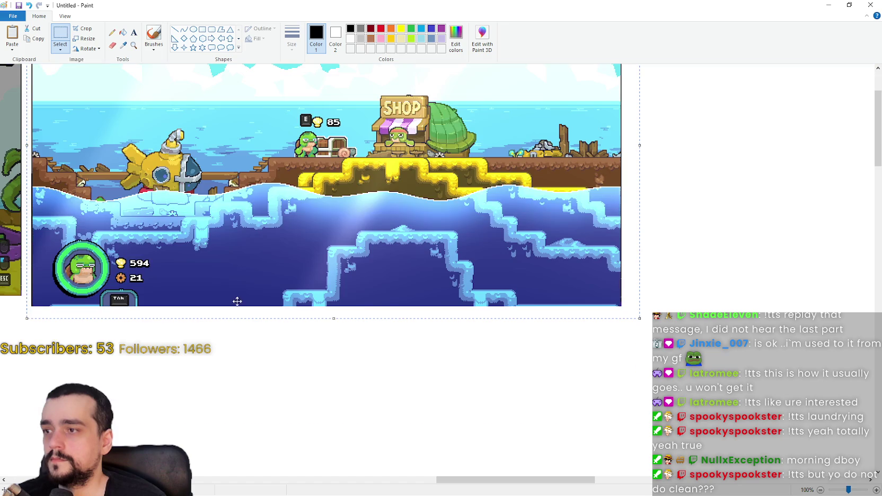
pyautogui.moveTo(486, 480)
pyautogui.mouseDown()
pyautogui.moveTo(378, 480)
pyautogui.moveTo(392, 481)
pyautogui.mouseUp()
pyautogui.moveTo(670, 235); pyautogui.dragTo(187, 379)
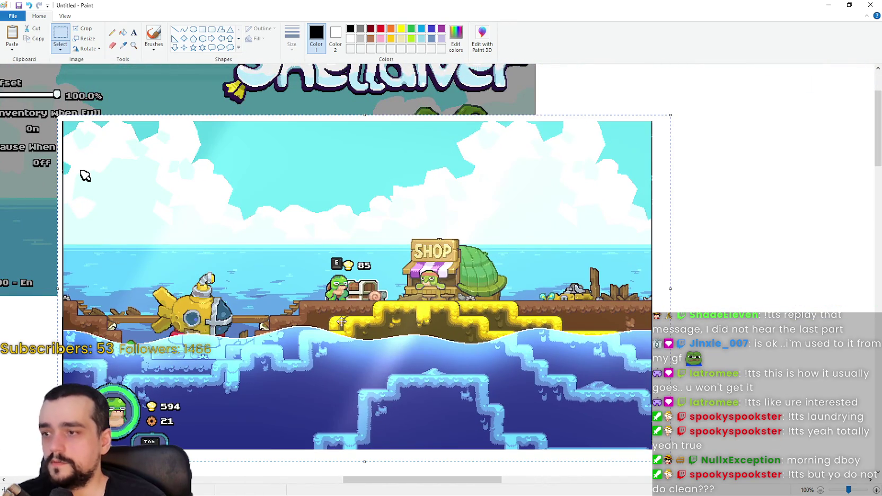
pyautogui.moveTo(386, 482); pyautogui.dragTo(303, 482)
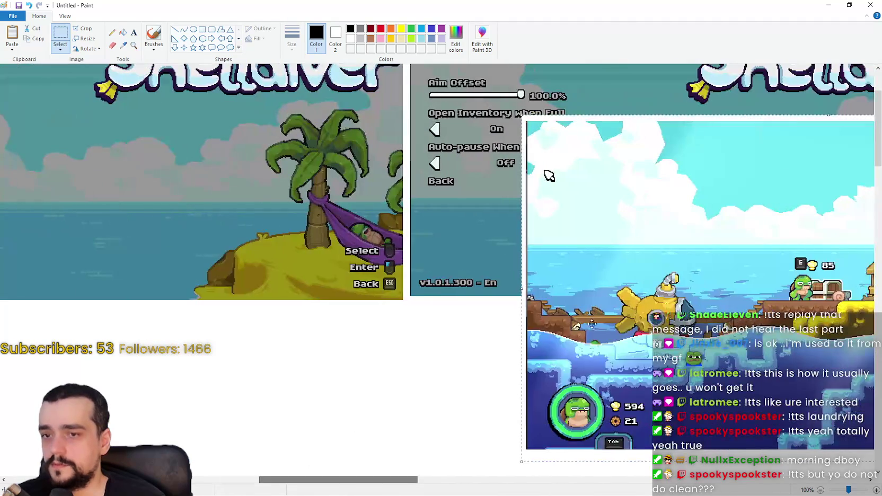
pyautogui.moveTo(661, 301); pyautogui.dragTo(174, 396)
pyautogui.scroll(-5, 268, 362)
pyautogui.scroll(-2, 297, 415)
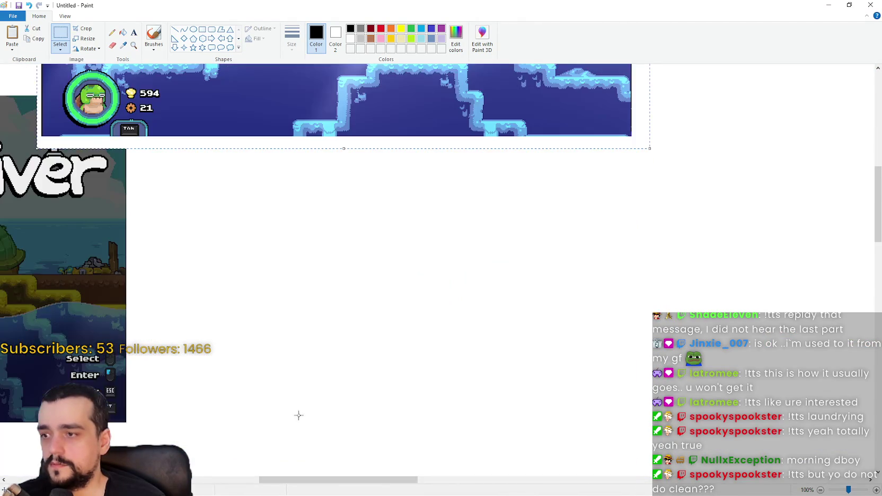
pyautogui.scroll(2, 374, 465)
pyautogui.moveTo(388, 484); pyautogui.dragTo(260, 485)
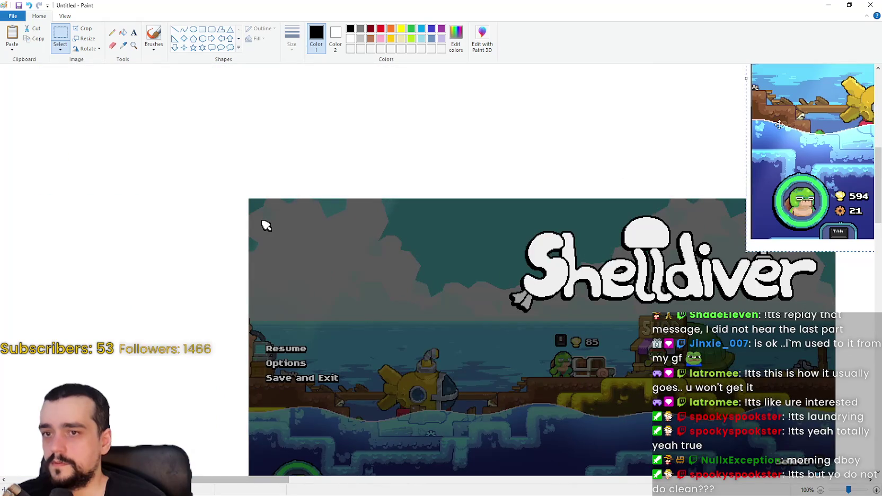
pyautogui.moveTo(811, 133)
pyautogui.mouseDown()
pyautogui.moveTo(171, 215)
pyautogui.moveTo(214, 190)
pyautogui.mouseUp()
pyautogui.scroll(3, 214, 190)
pyautogui.moveTo(297, 261); pyautogui.dragTo(142, 264)
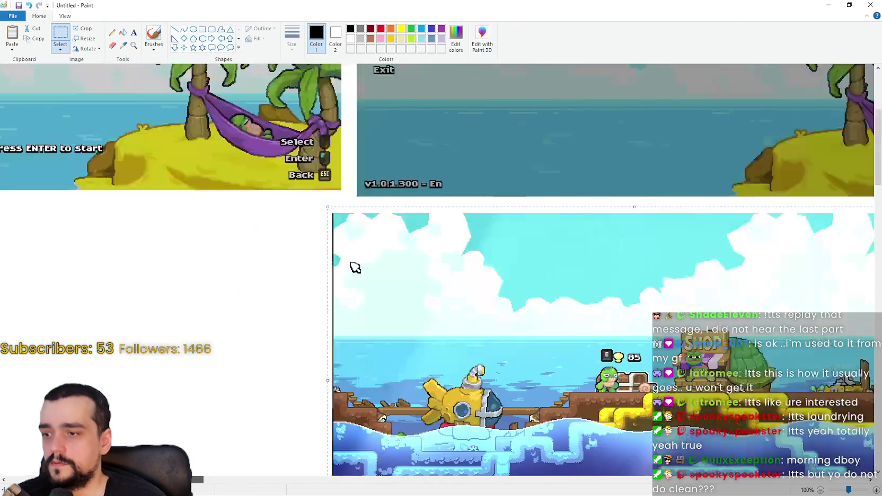
pyautogui.moveTo(353, 265)
pyautogui.mouseDown()
pyautogui.moveTo(600, 266)
pyautogui.moveTo(59, 258)
pyautogui.mouseUp()
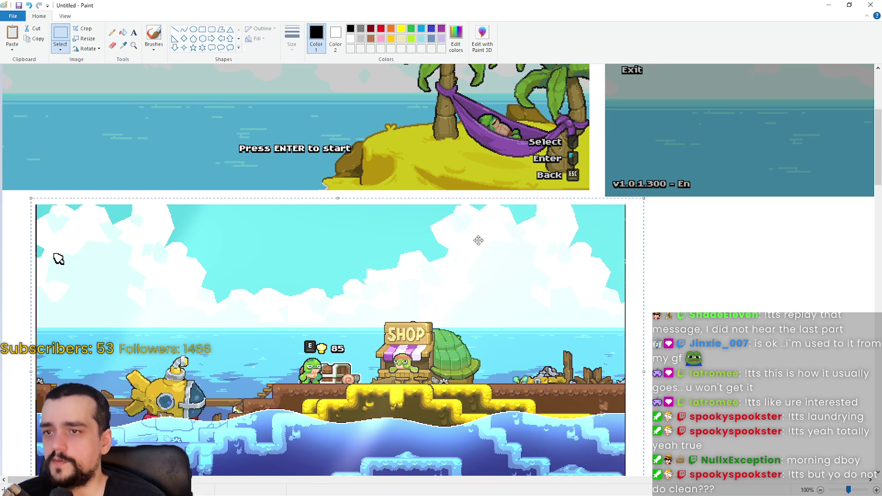
pyautogui.moveTo(229, 260)
pyautogui.mouseDown()
pyautogui.moveTo(162, 255)
pyautogui.moveTo(169, 258)
pyautogui.mouseUp()
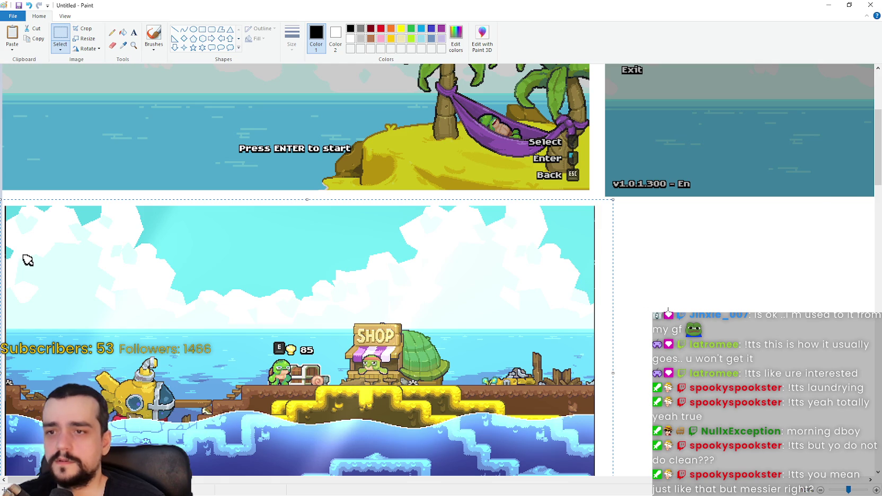
pyautogui.click(661, 307)
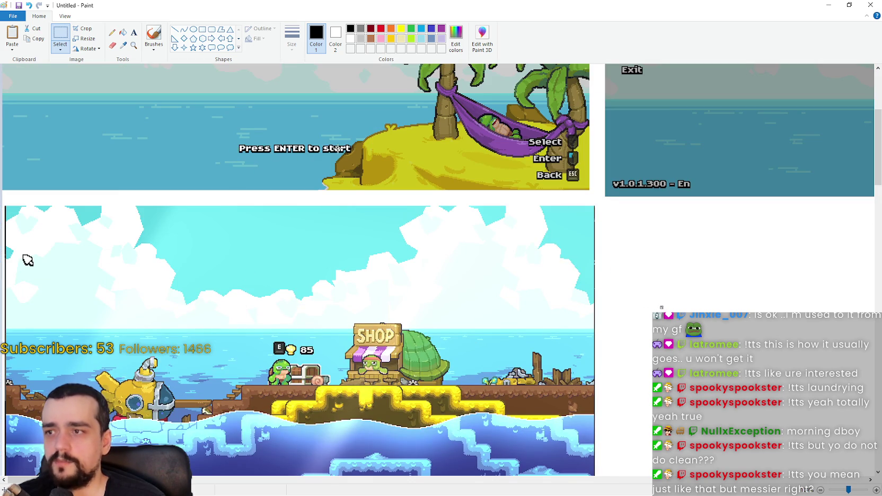
# Paste the Shelldiver pause-menu screenshot and drag it into place beside the others
pyautogui.scroll(-4, 460, 349)
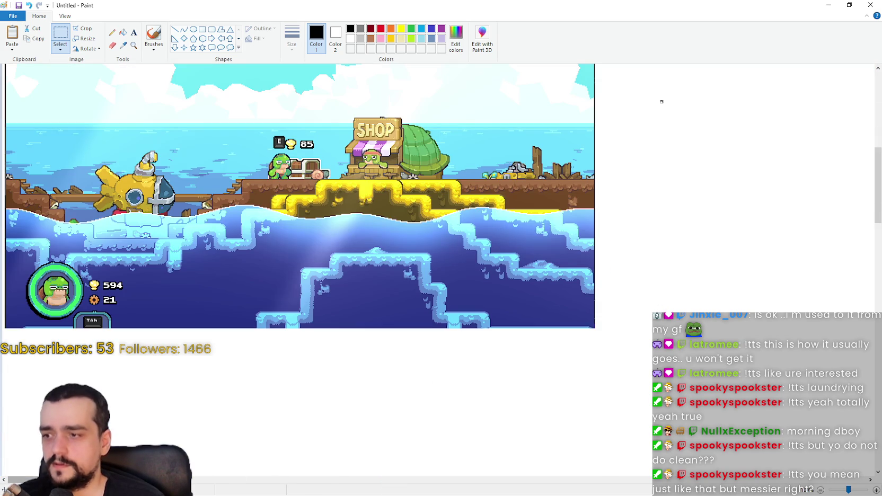
pyautogui.hotkey('ctrl', 'v')
pyautogui.hscroll(3, 162, 104)
pyautogui.scroll(-2, 162, 105)
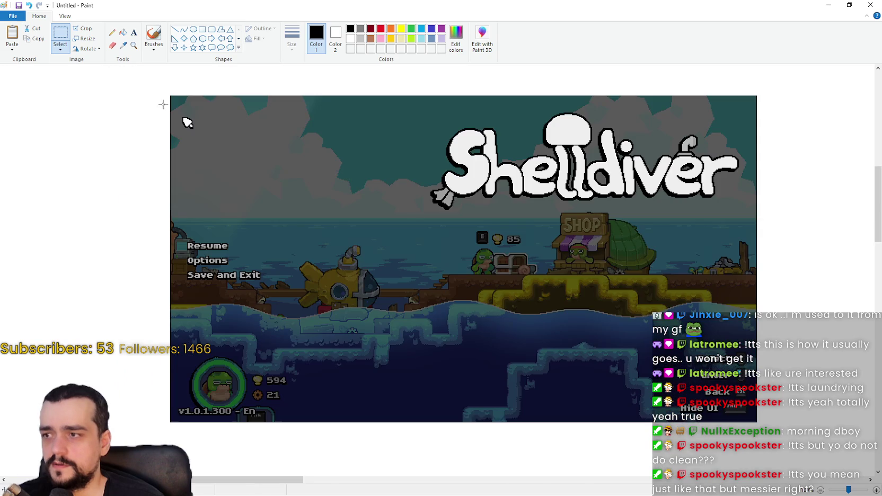
pyautogui.scroll(2, 393, 227)
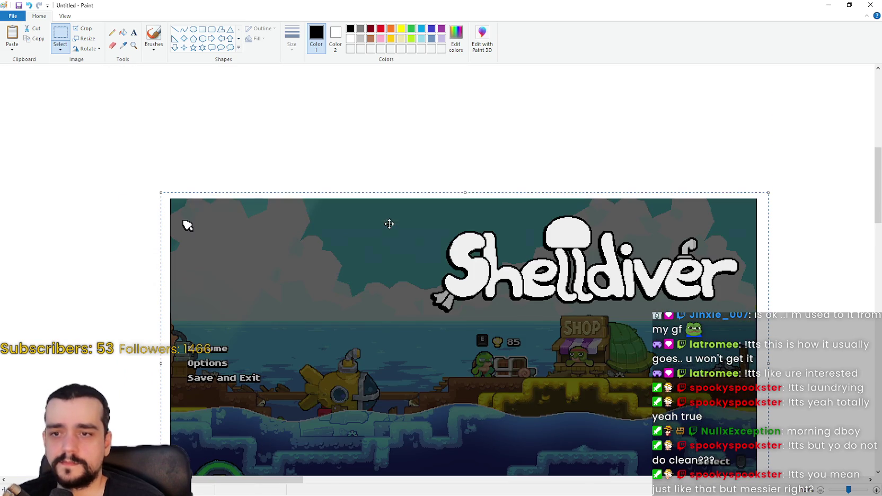
pyautogui.scroll(4, 323, 287)
pyautogui.moveTo(345, 430); pyautogui.dragTo(228, 254)
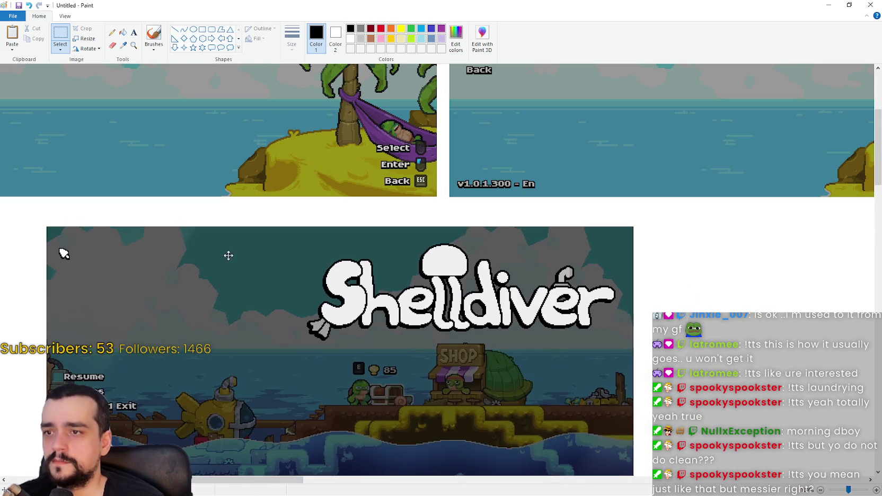
pyautogui.scroll(4, 322, 330)
pyautogui.moveTo(272, 474); pyautogui.dragTo(106, 474)
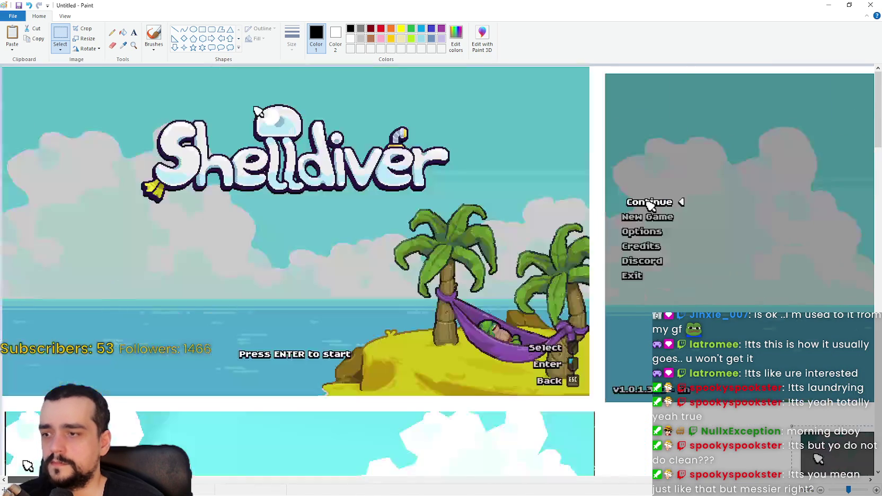
pyautogui.scroll(-1, 321, 445)
pyautogui.moveTo(819, 356); pyautogui.dragTo(622, 334)
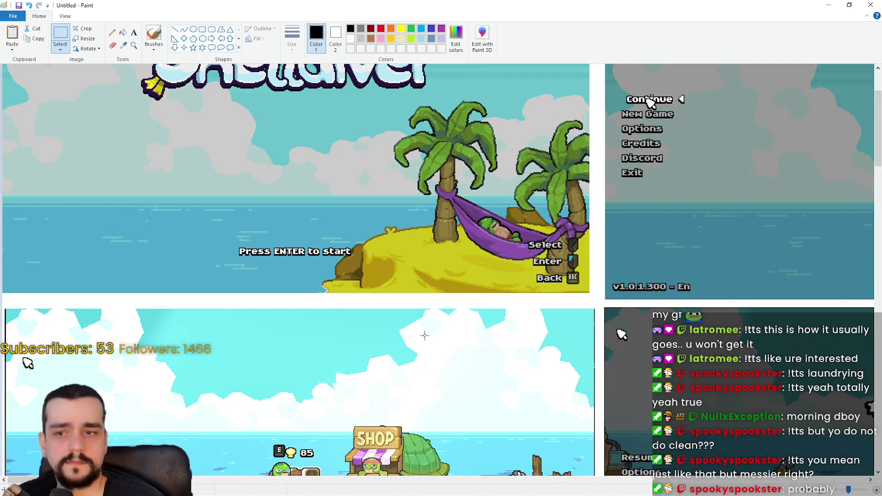
pyautogui.scroll(2, 618, 196)
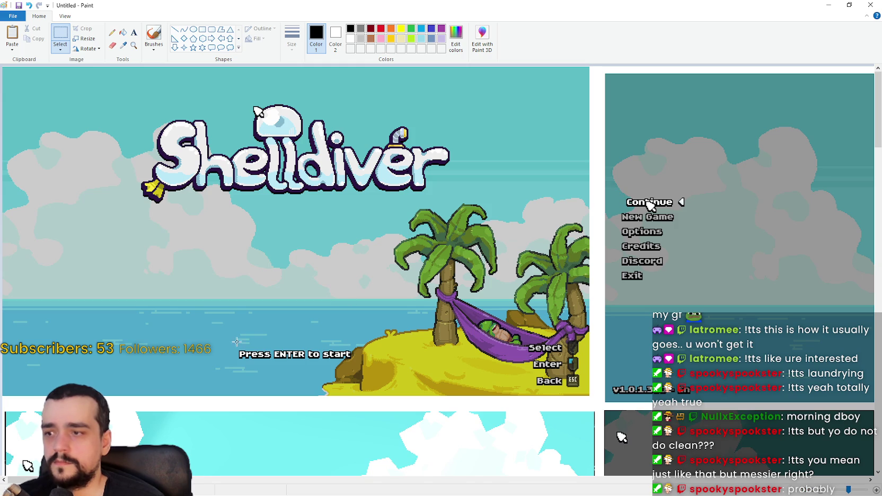
# Zoom the canvas in to 400% to inspect the Shelldiver menu lettering
pyautogui.click(66, 20)
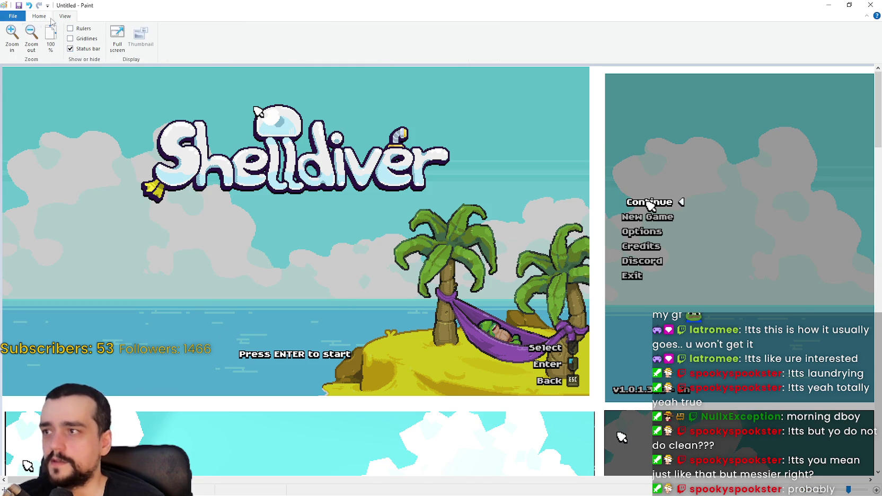
pyautogui.click(11, 34)
pyautogui.click(12, 34)
pyautogui.click(12, 35)
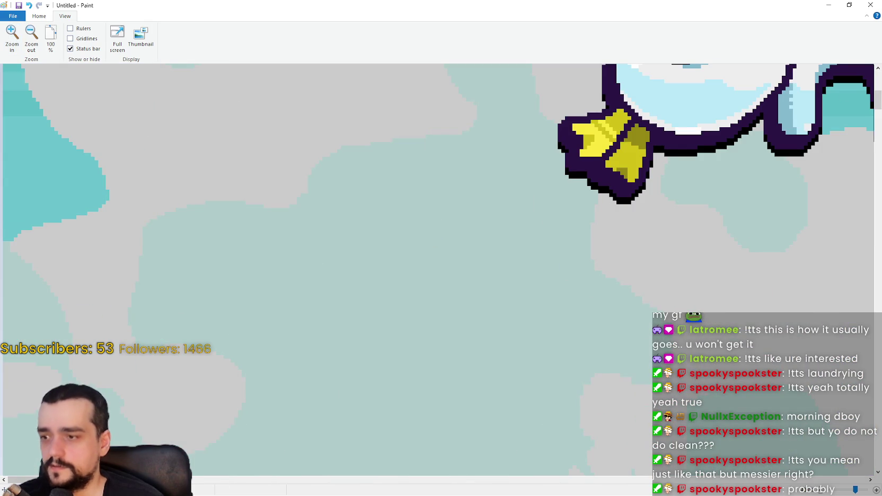
pyautogui.scroll(-5, 438, 271)
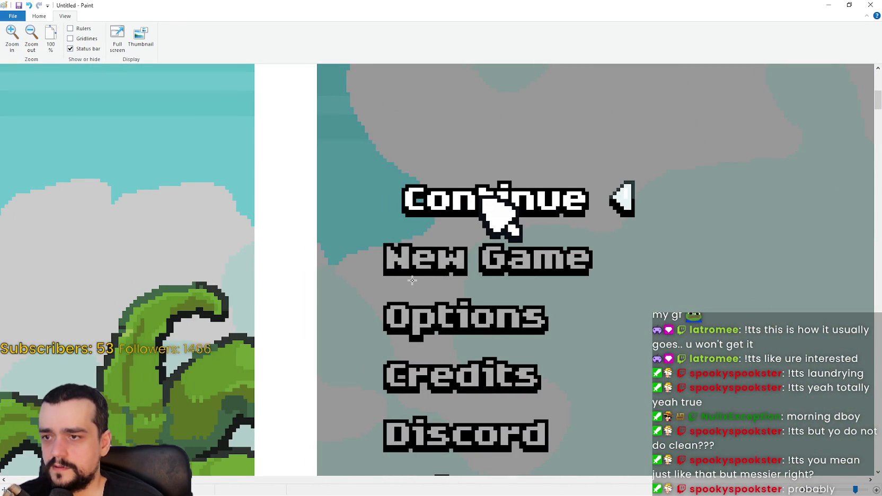
pyautogui.scroll(-2, 412, 274)
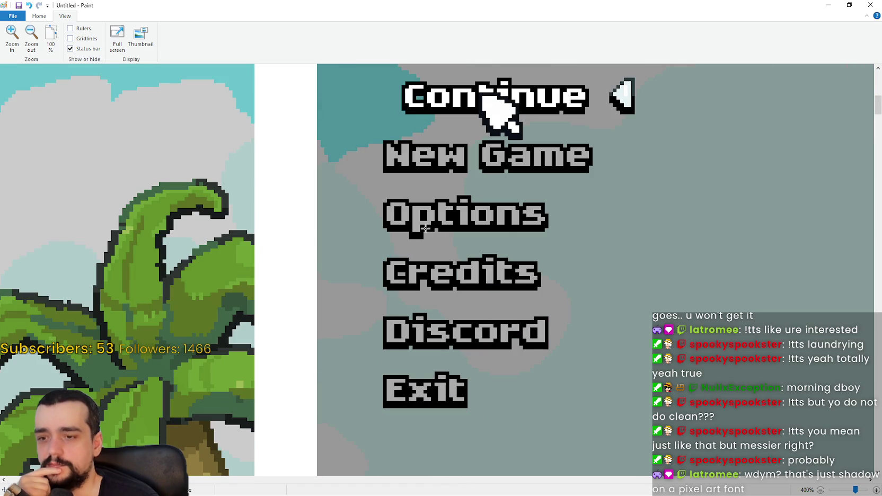
pyautogui.scroll(2, 425, 228)
pyautogui.scroll(-2, 426, 228)
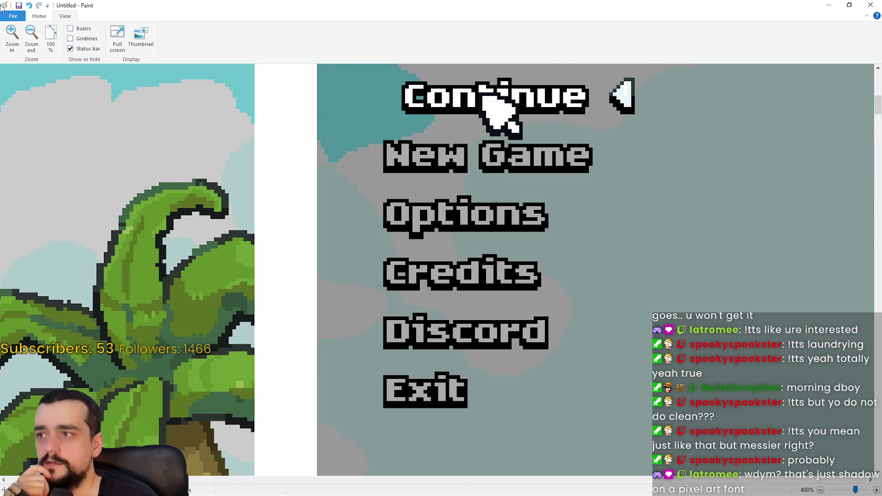
# Zoom back out to 100% and scroll across the whole collage
pyautogui.click(32, 37)
pyautogui.click(20, 42)
pyautogui.click(24, 45)
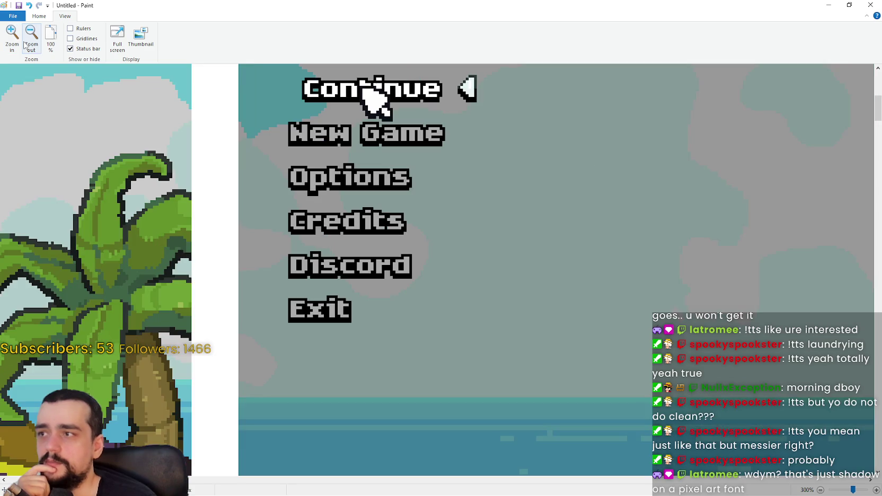
pyautogui.click(24, 46)
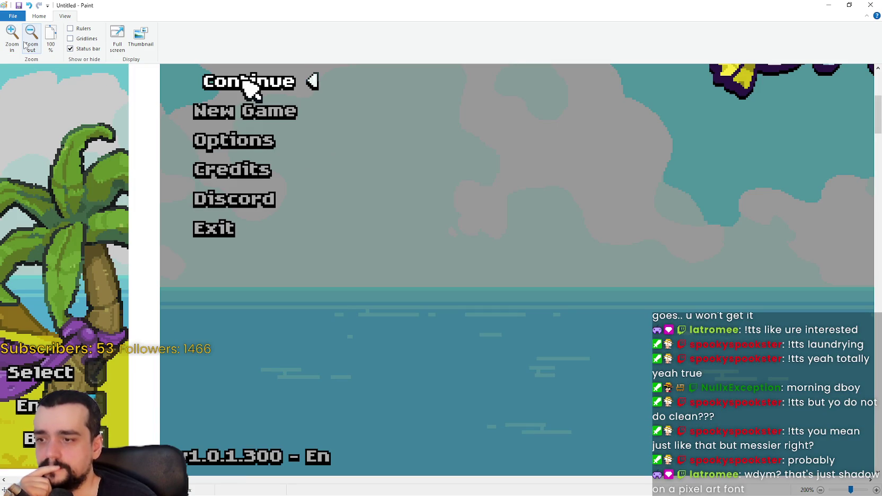
pyautogui.click(24, 46)
pyautogui.scroll(-3, 371, 265)
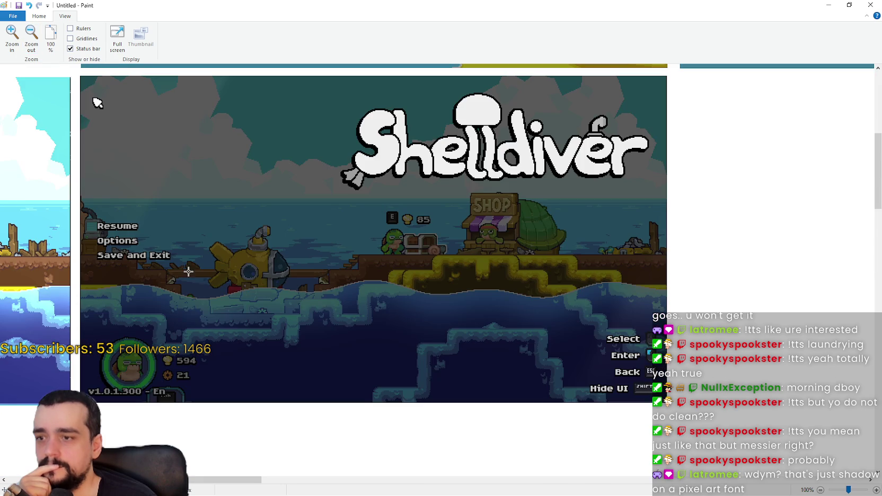
pyautogui.hscroll(-4, 371, 265)
pyautogui.hscroll(-3, 140, 327)
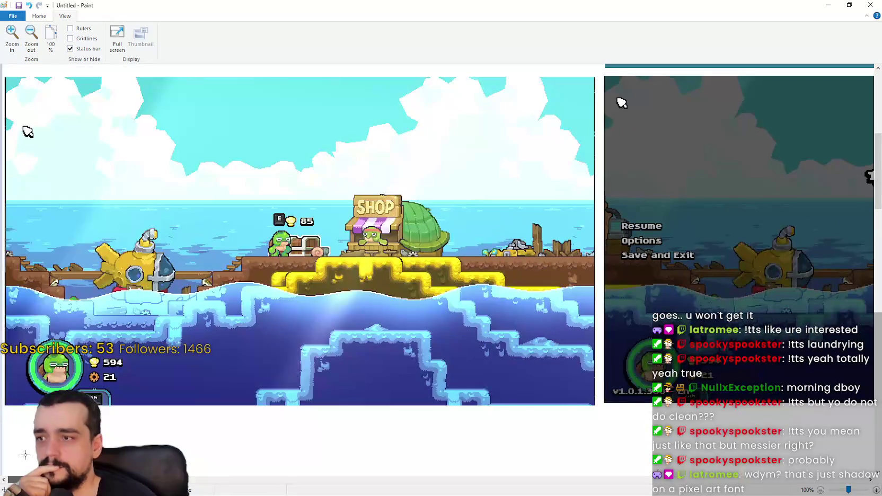
pyautogui.scroll(2, 166, 286)
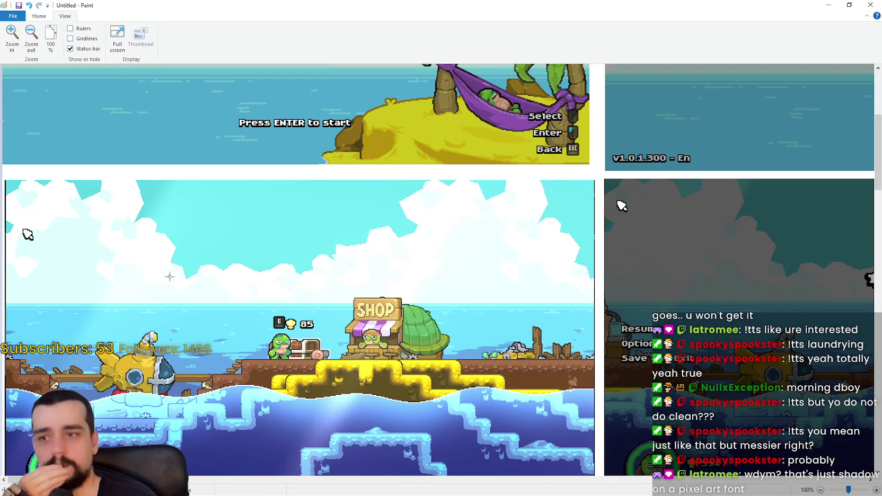
pyautogui.scroll(-2, 170, 271)
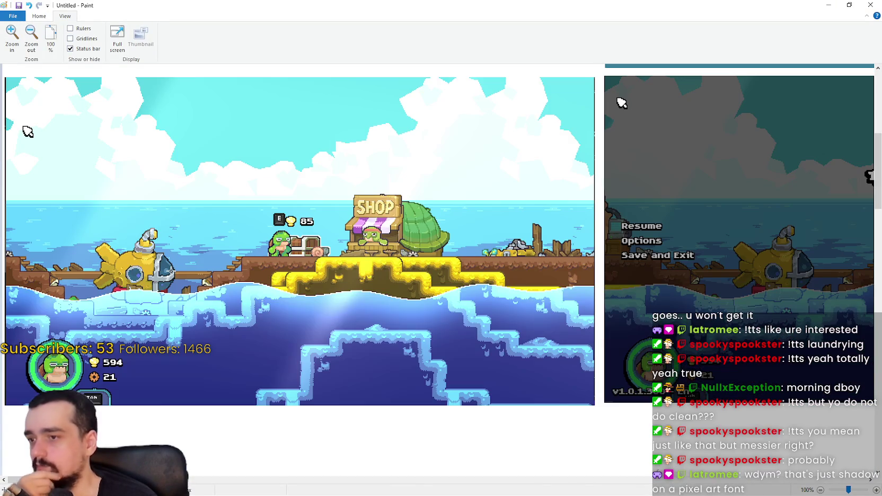
pyautogui.scroll(-2, 164, 378)
pyautogui.scroll(2, 192, 382)
pyautogui.scroll(6, 191, 369)
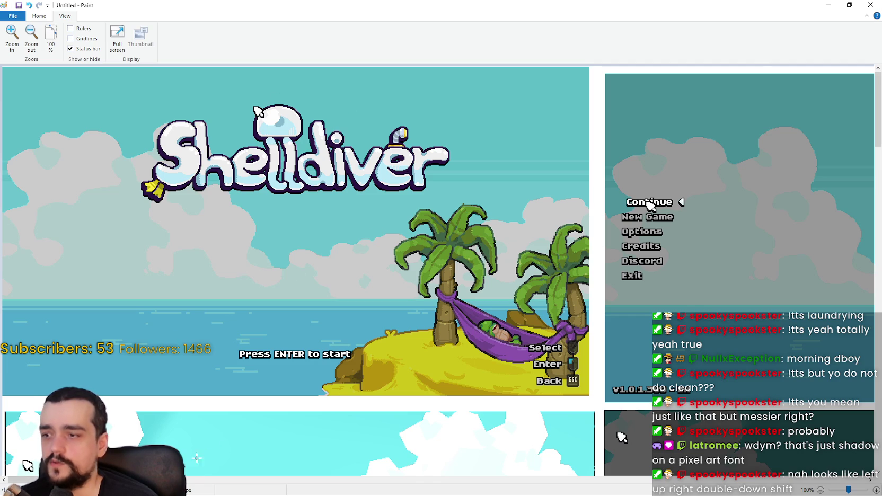
pyautogui.moveTo(192, 479); pyautogui.dragTo(233, 476)
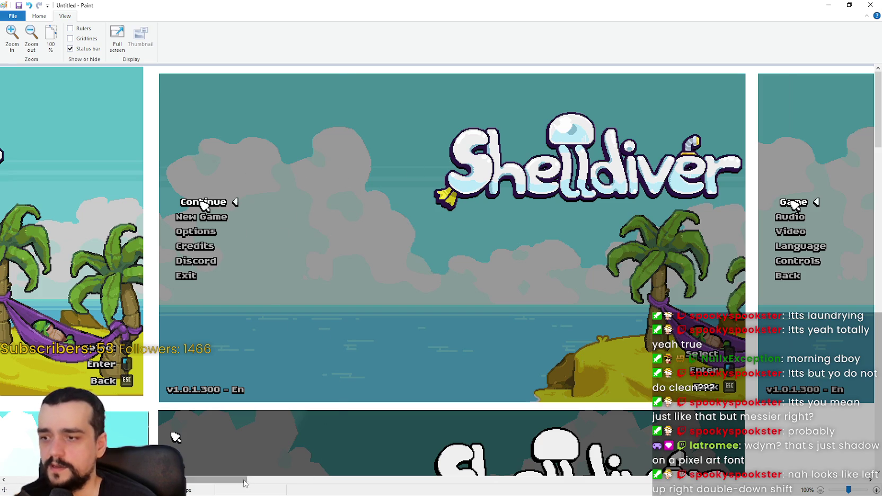
pyautogui.moveTo(251, 479); pyautogui.dragTo(170, 480)
pyautogui.moveTo(61, 480)
pyautogui.mouseDown()
pyautogui.moveTo(320, 480)
pyautogui.moveTo(59, 480)
pyautogui.moveTo(243, 493)
pyautogui.moveTo(376, 485)
pyautogui.moveTo(458, 491)
pyautogui.moveTo(379, 492)
pyautogui.mouseUp()
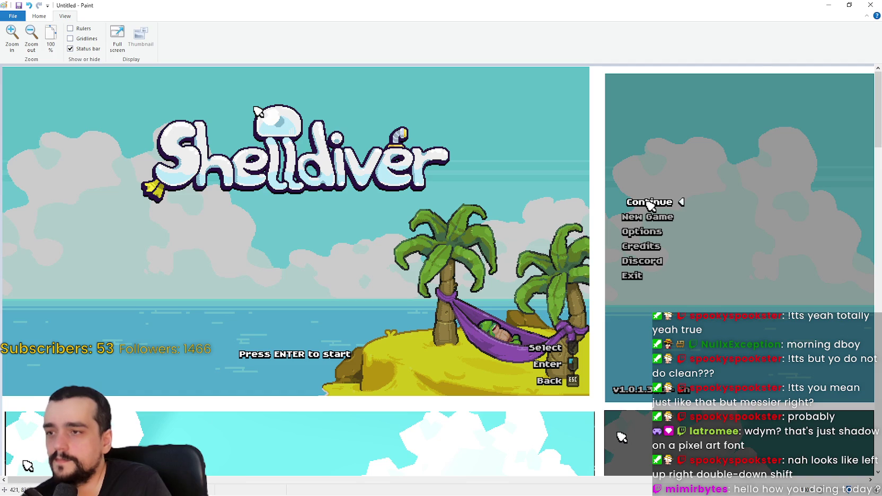
# Restore Paint, choose Main Menu in the paused game, and inspect the failing window.show() line 53
pyautogui.click(849, 5)
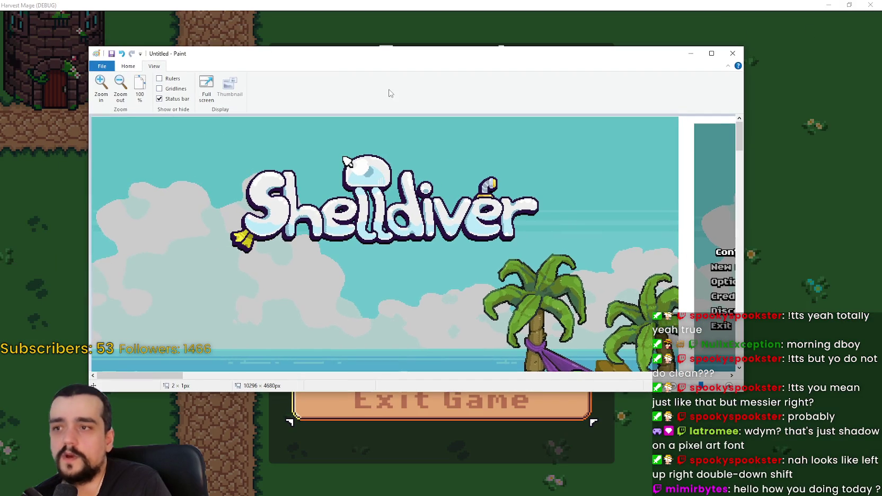
pyautogui.hotkey('alt', 'Tab')
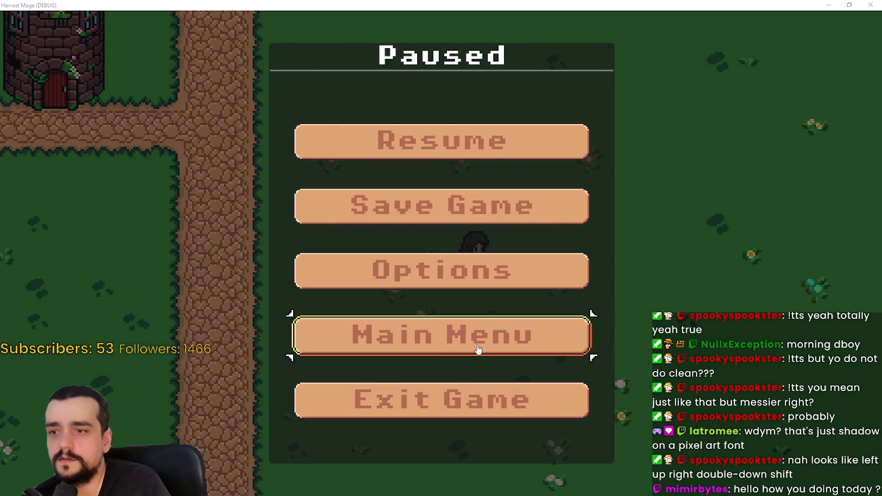
pyautogui.click(456, 335)
pyautogui.click(733, 189)
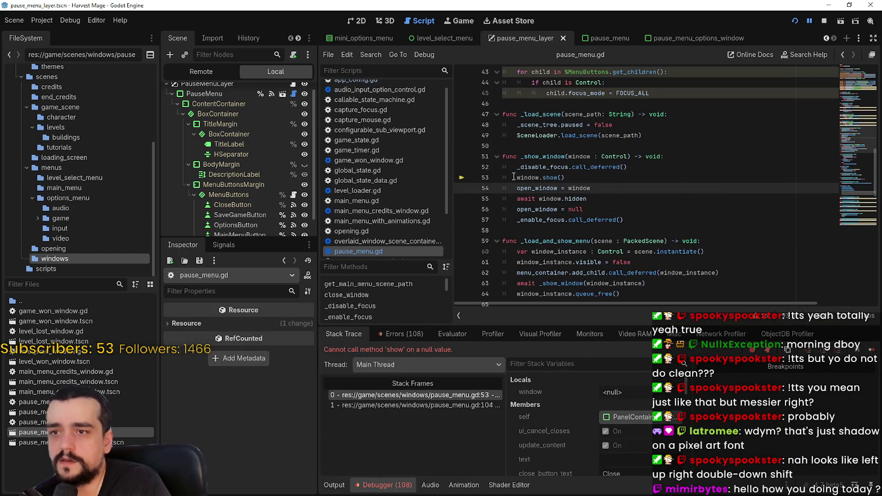
pyautogui.click(562, 177)
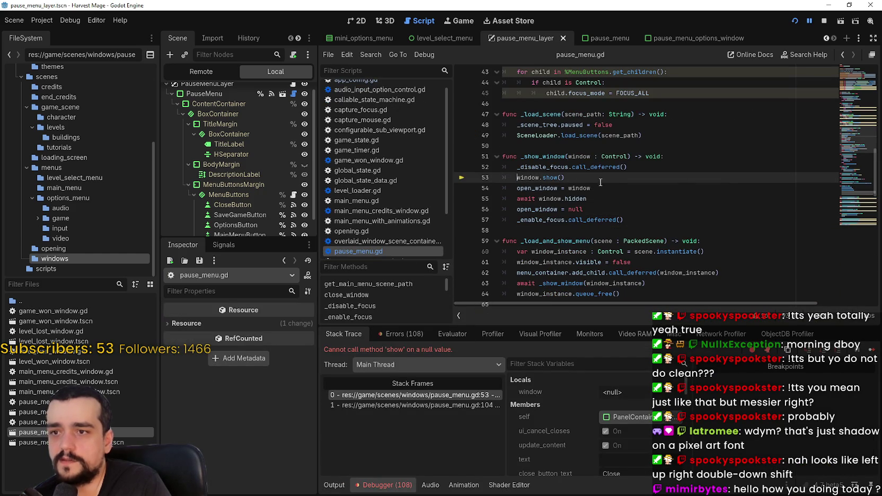
pyautogui.click(429, 405)
pyautogui.click(425, 394)
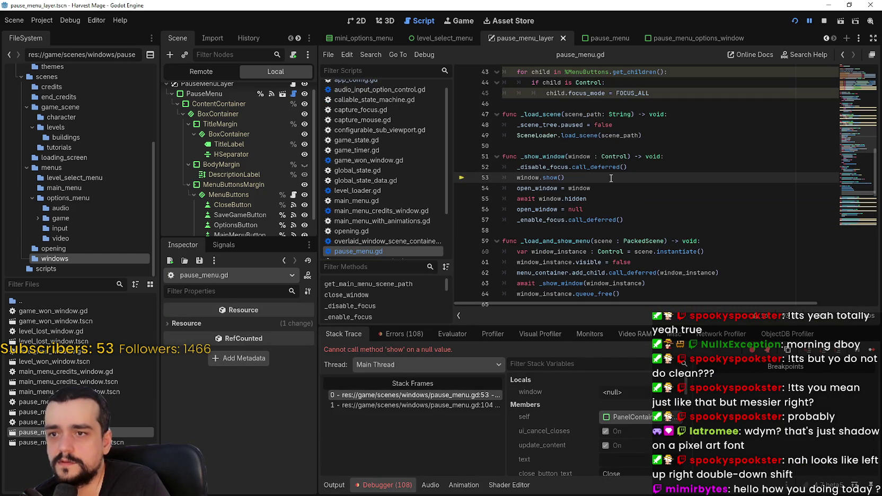
pyautogui.doubleClick(531, 177)
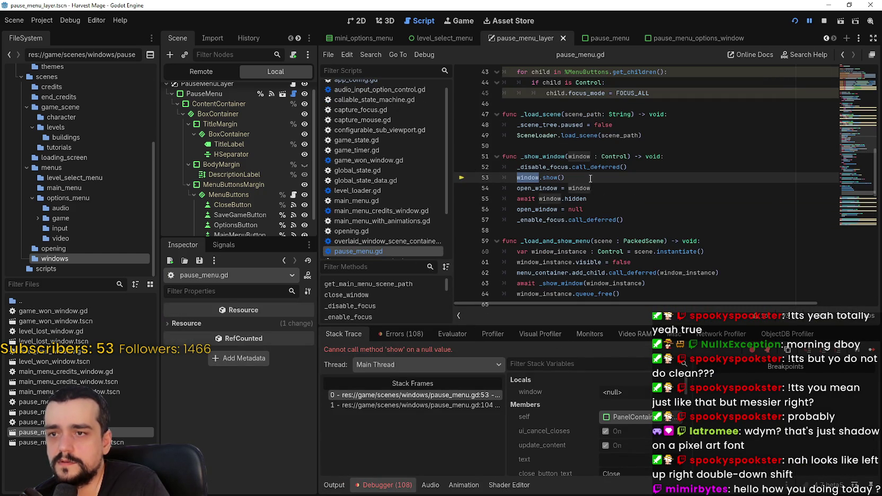
# Trigger Main Menu again and step between the caller in pause_menu.gd and the error frame
pyautogui.hotkey('alt', 'Tab')
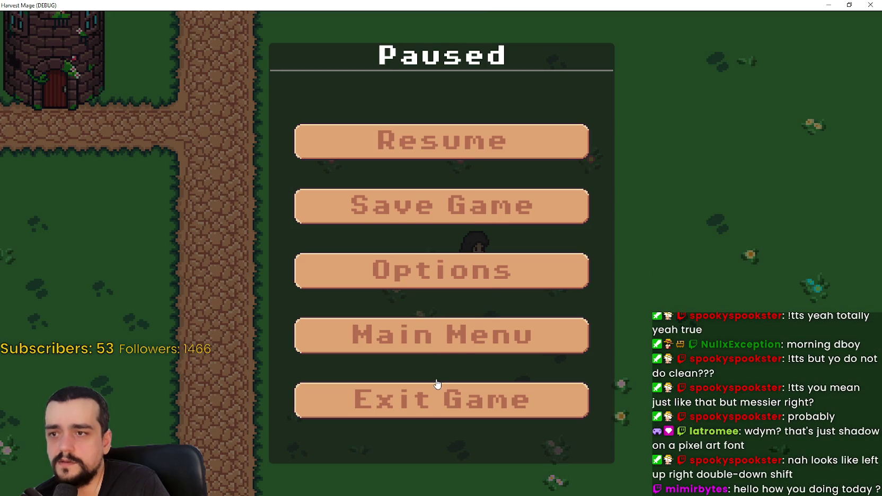
pyautogui.click(438, 342)
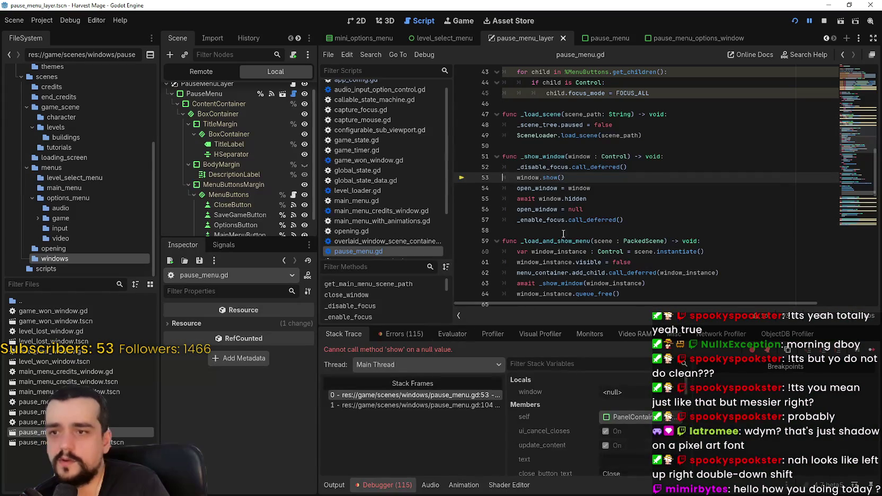
pyautogui.click(429, 406)
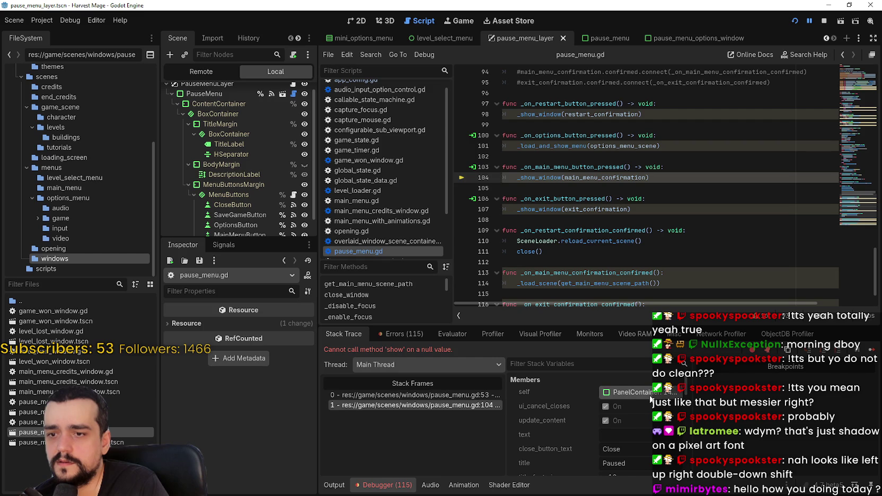
pyautogui.click(493, 395)
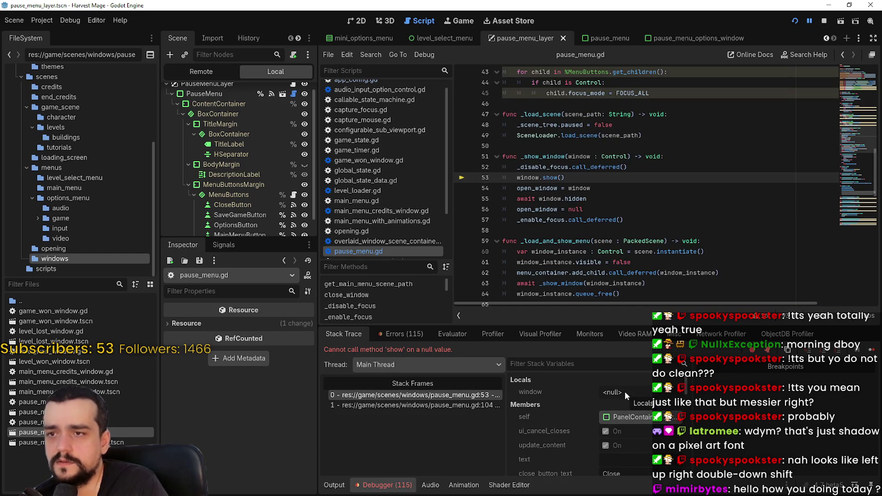
# Review the Errors tab list, then return to the Stack Trace
pyautogui.click(403, 334)
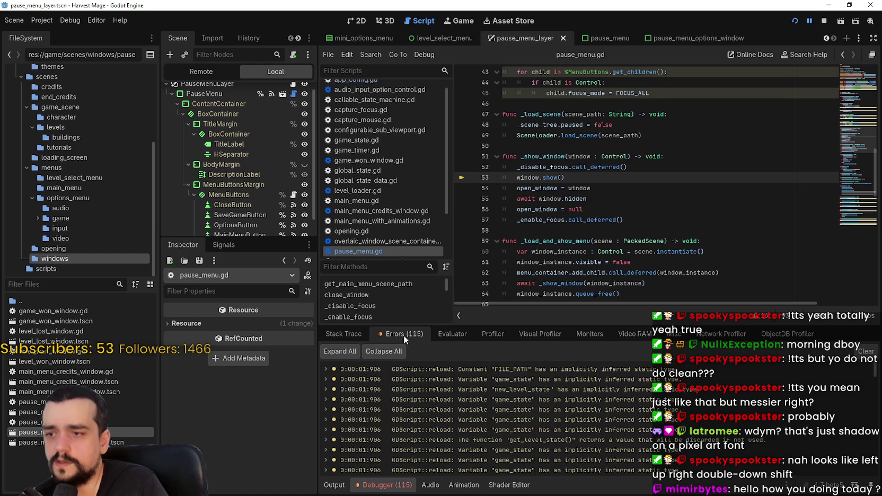
pyautogui.scroll(-15, 477, 418)
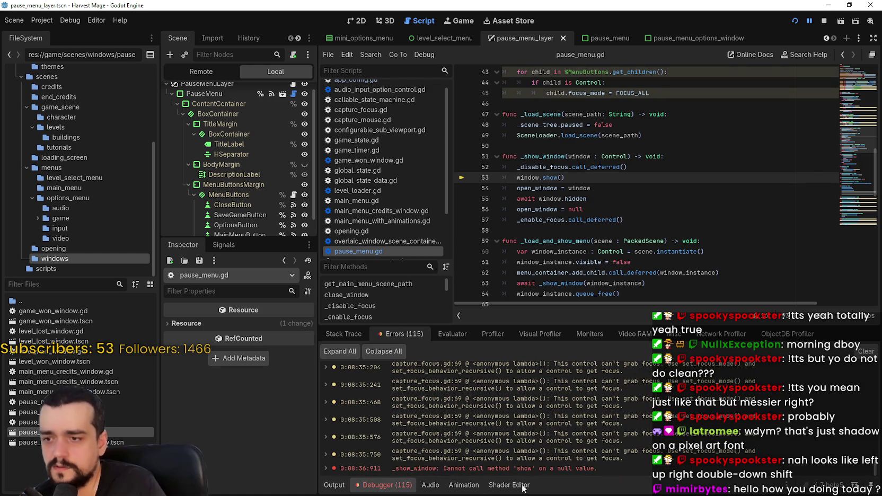
pyautogui.moveTo(470, 470)
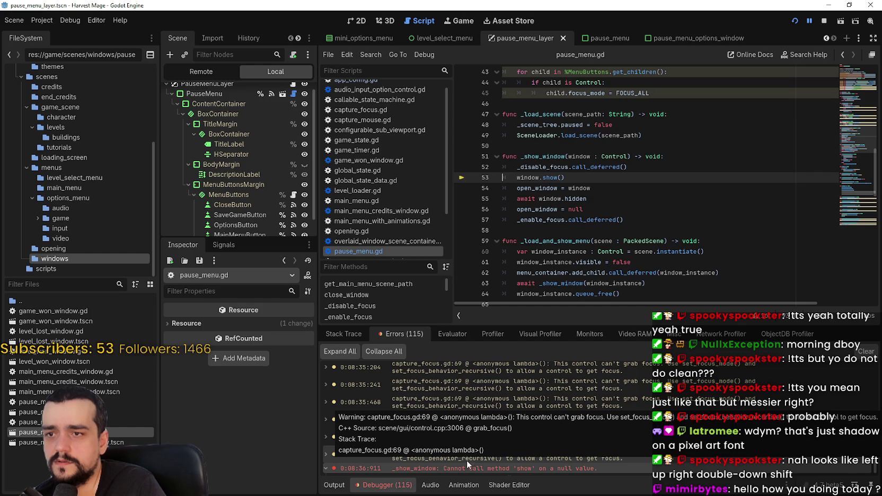
pyautogui.click(344, 334)
# Jump to pause_menu.gd line 104 and inspect the live PauseMenu member values
pyautogui.click(433, 404)
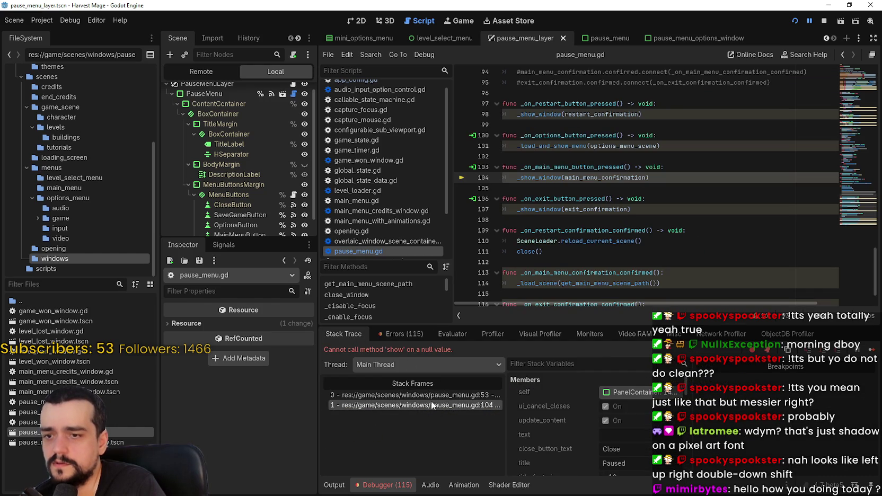
pyautogui.click(640, 395)
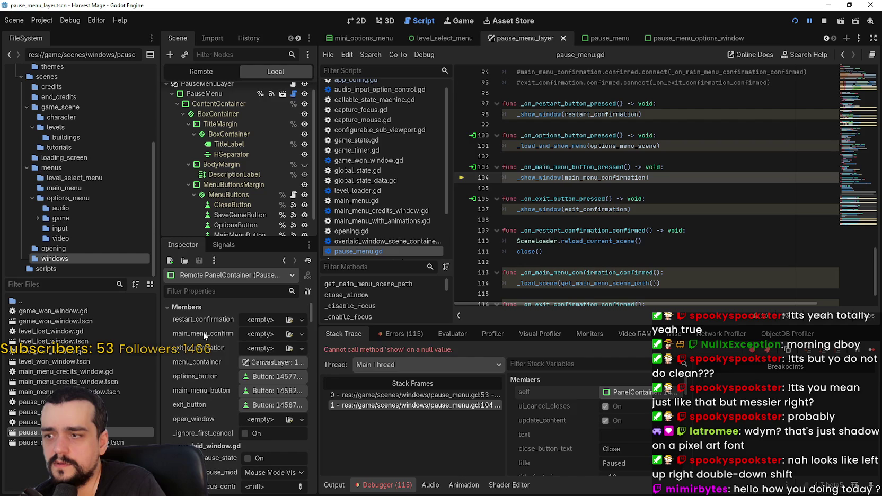
pyautogui.moveTo(321, 331); pyautogui.dragTo(375, 330)
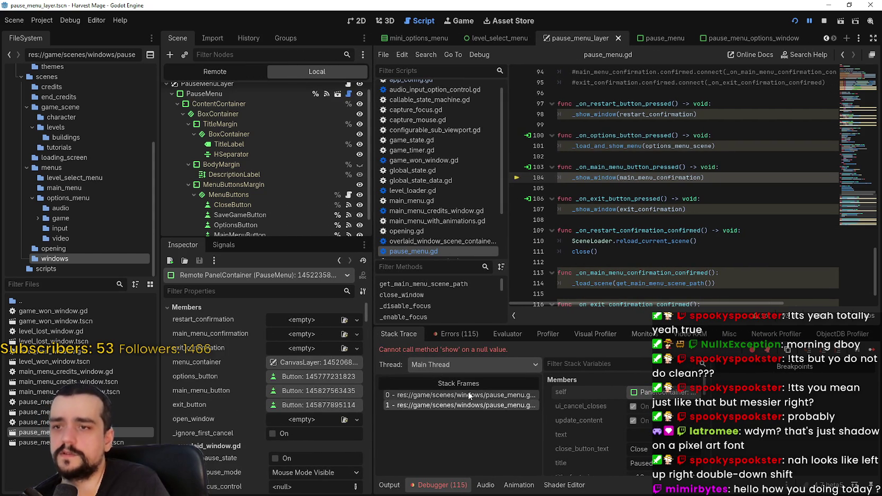
# Highlight the main_menu_confirmation uses in the script, then stop the running game
pyautogui.doubleClick(679, 177)
pyautogui.scroll(1, 644, 218)
pyautogui.doubleClick(584, 201)
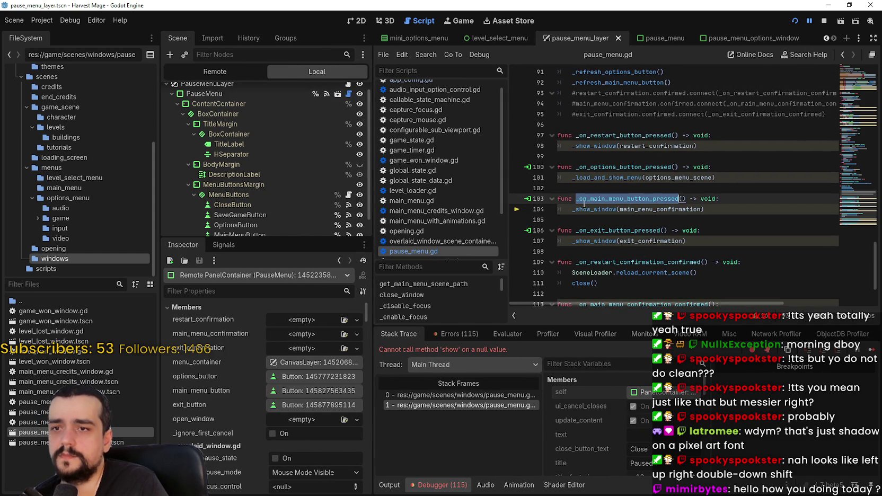
pyautogui.click(566, 207)
pyautogui.scroll(1, 748, 211)
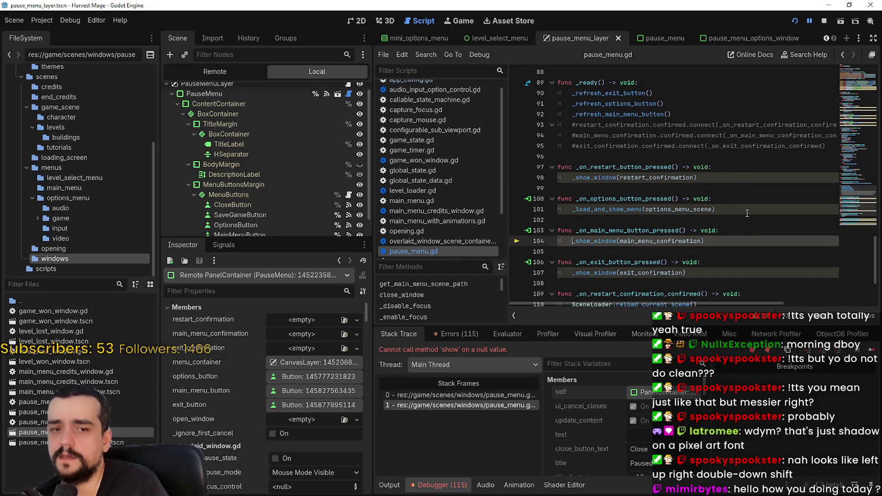
pyautogui.hotkey('shift', 'Home')
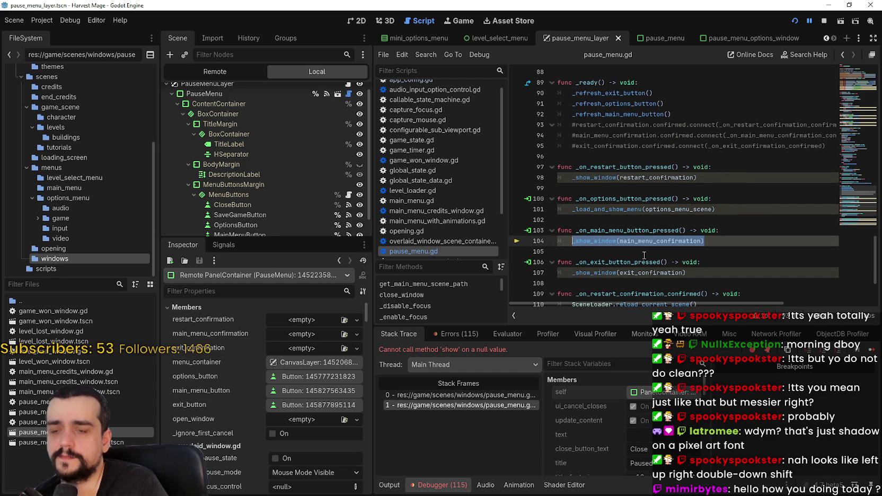
pyautogui.click(821, 22)
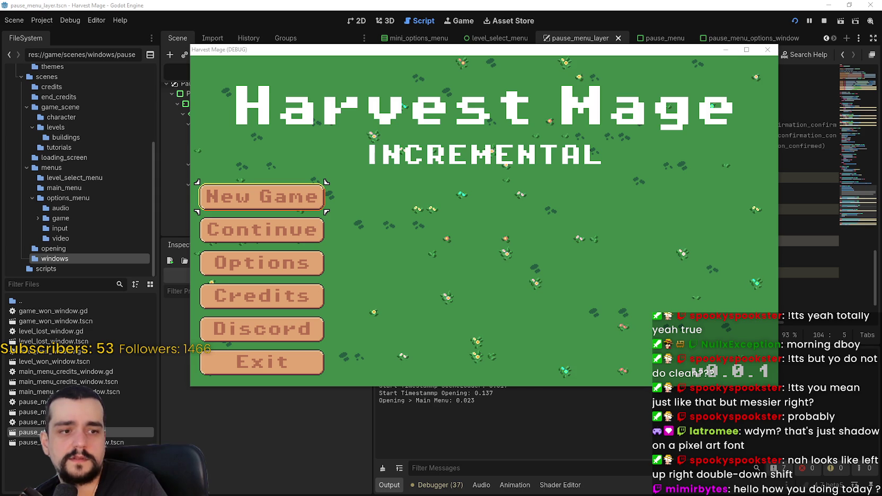
# Clear the covering window, reposition Harvest Mage, and move menu focus with the Down/Up arrows
pyautogui.moveTo(881, 74)
pyautogui.mouseDown()
pyautogui.moveTo(657, 74)
pyautogui.moveTo(343, 25)
pyautogui.moveTo(362, 99)
pyautogui.moveTo(382, 123)
pyautogui.mouseUp()
pyautogui.click(840, 117)
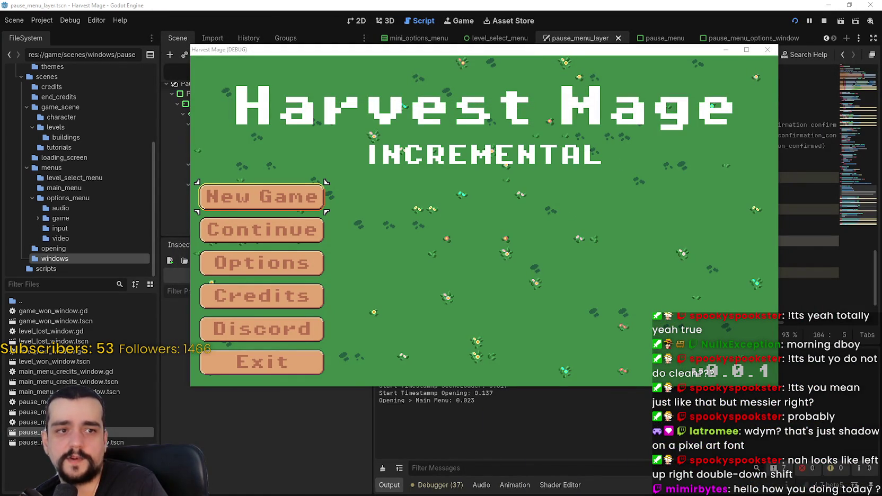
pyautogui.click(450, 214)
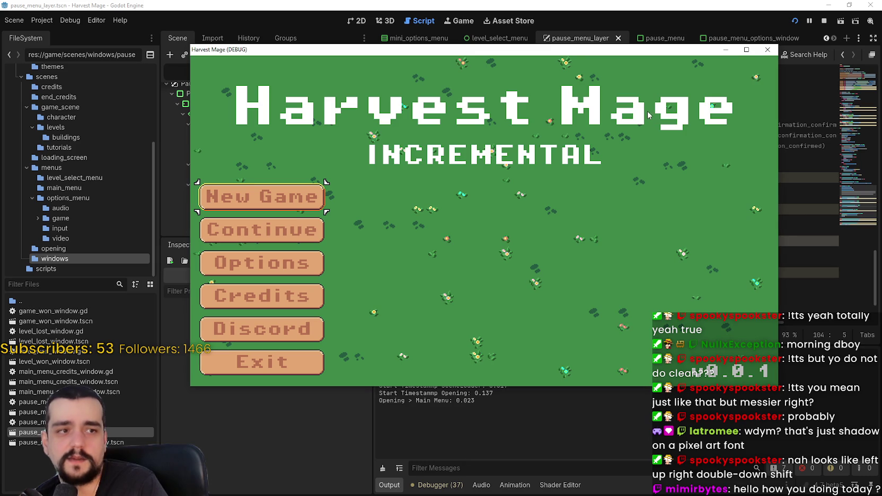
pyautogui.moveTo(522, 49); pyautogui.dragTo(550, 90)
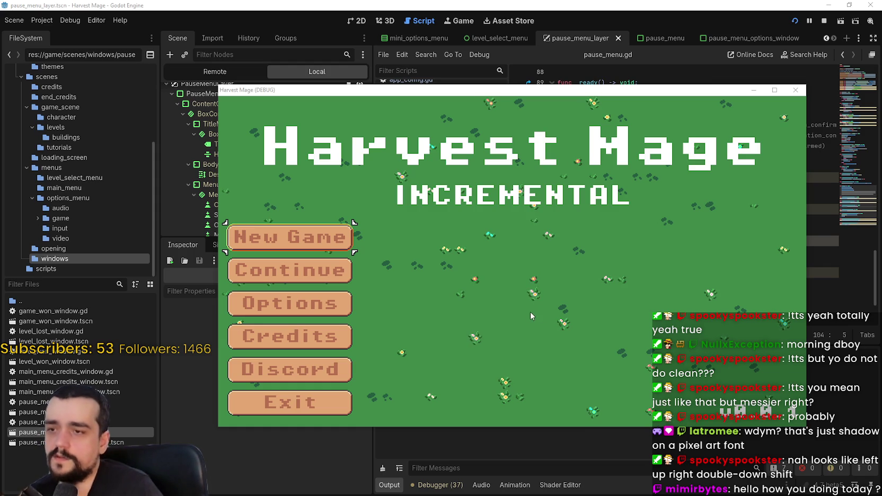
pyautogui.press('Down')
pyautogui.press('Down')
pyautogui.press('Up')
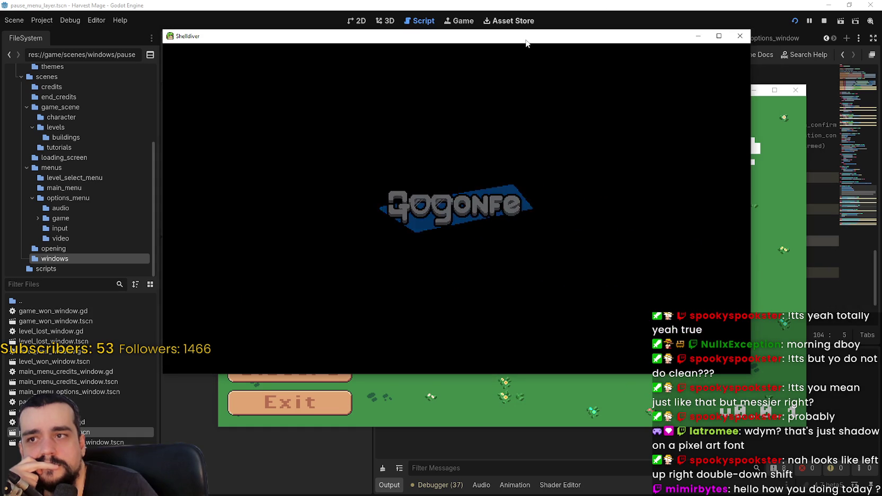
# Drag the Shelldiver window down and to the right, out of the way
pyautogui.moveTo(527, 41)
pyautogui.mouseDown()
pyautogui.moveTo(496, 54)
pyautogui.moveTo(604, 66)
pyautogui.moveTo(594, 74)
pyautogui.mouseUp()
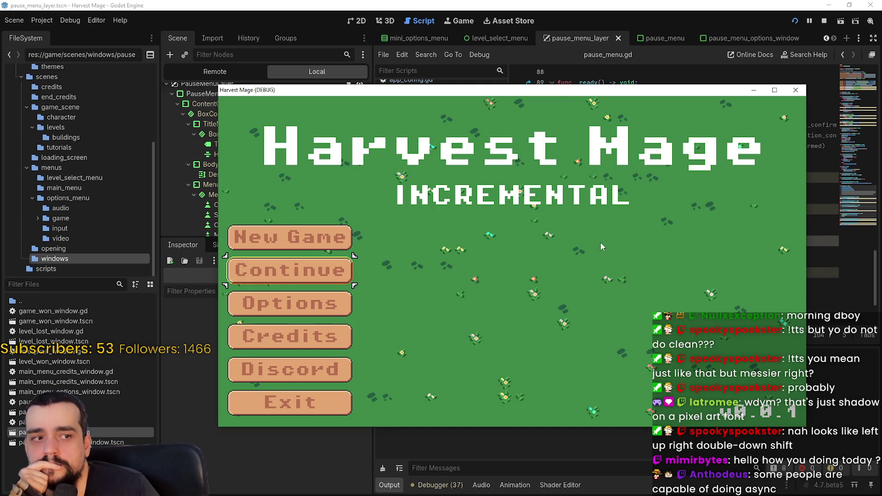
# Open the main_menu_with_animations scene tab and view its title menu zoomed out in 2D
pyautogui.click(367, 12)
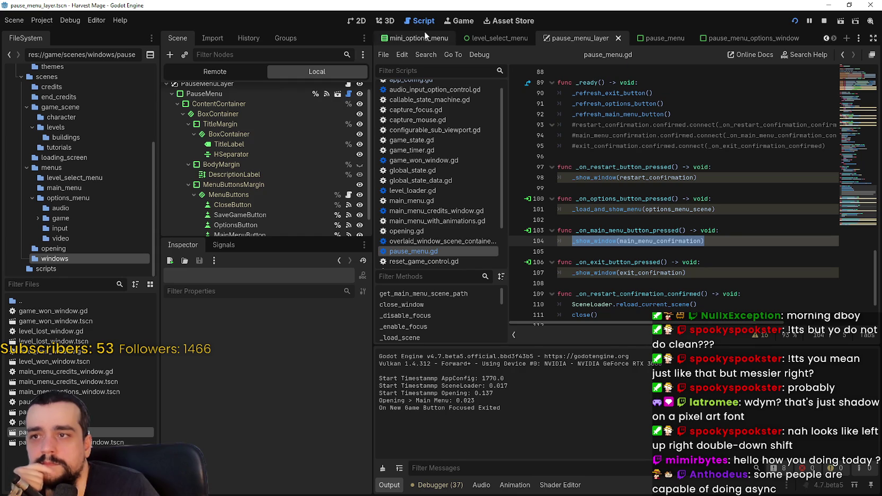
pyautogui.click(825, 37)
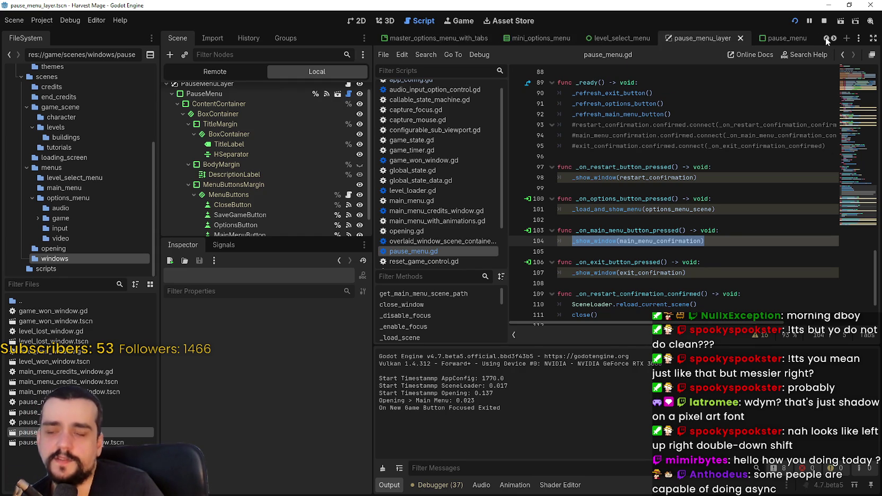
pyautogui.click(825, 37)
pyautogui.click(825, 38)
pyautogui.click(825, 38)
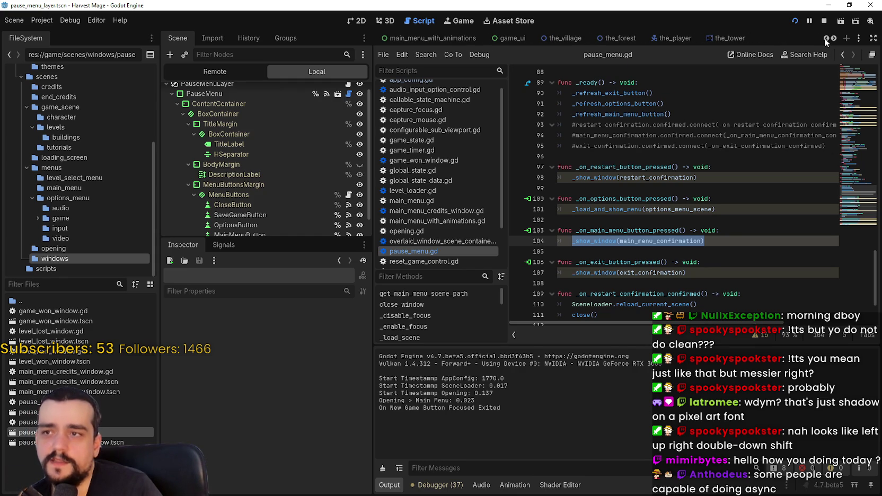
pyautogui.click(825, 38)
pyautogui.click(466, 38)
pyautogui.click(360, 21)
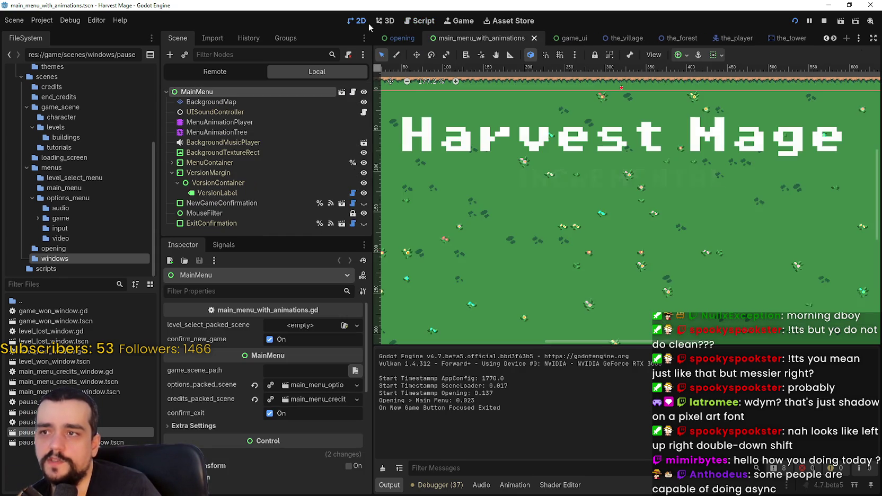
pyautogui.scroll(-3, 637, 292)
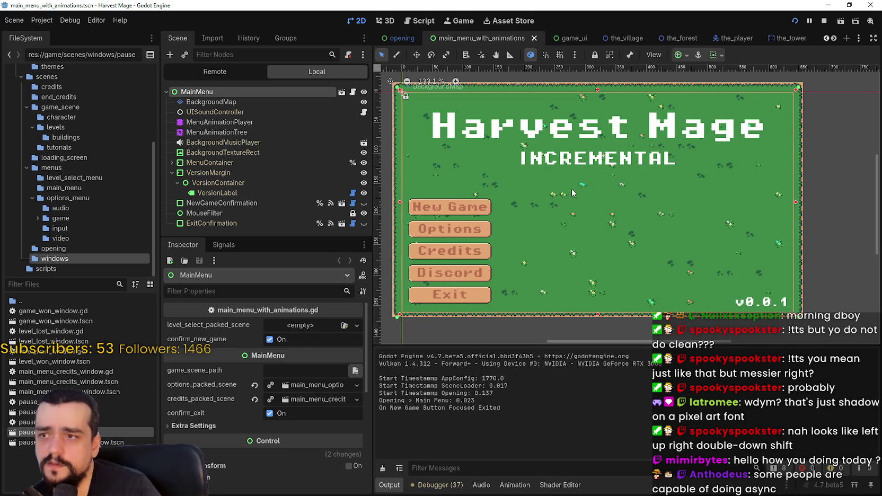
pyautogui.scroll(-1, 569, 194)
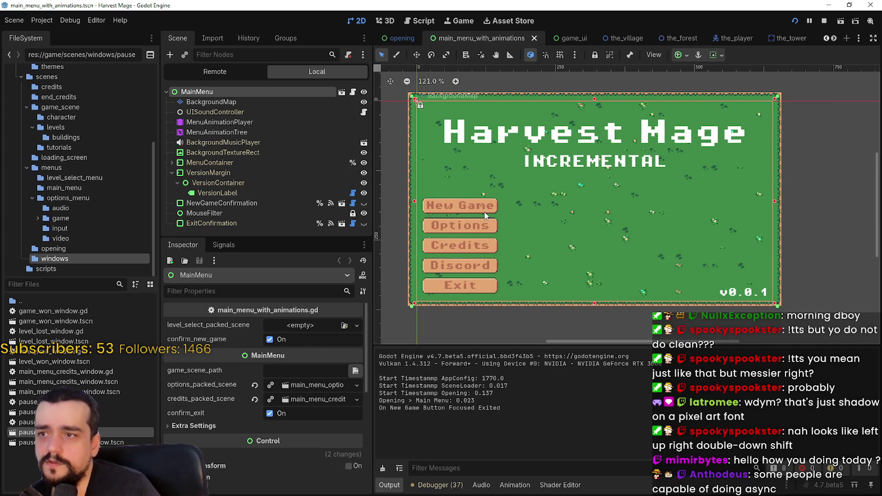
# Select the menu AnimationPlayer and play its Intro animation several times
pyautogui.click(249, 132)
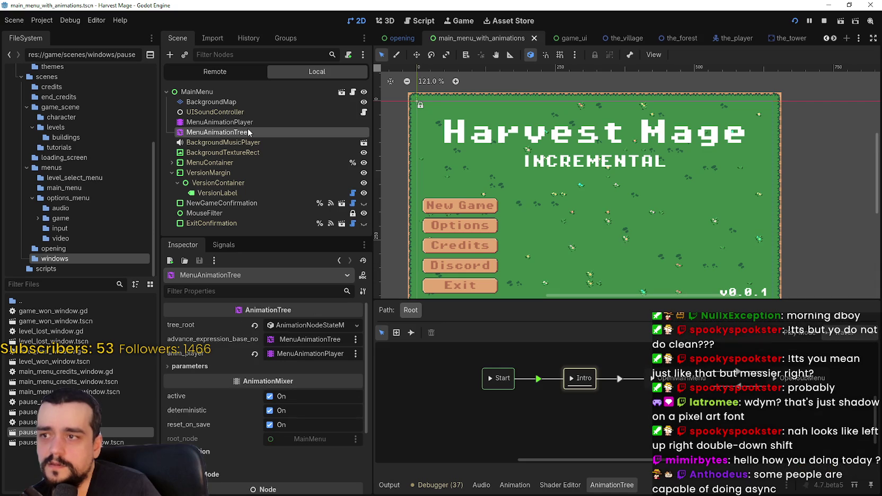
pyautogui.click(247, 122)
pyautogui.moveTo(594, 304); pyautogui.dragTo(594, 337)
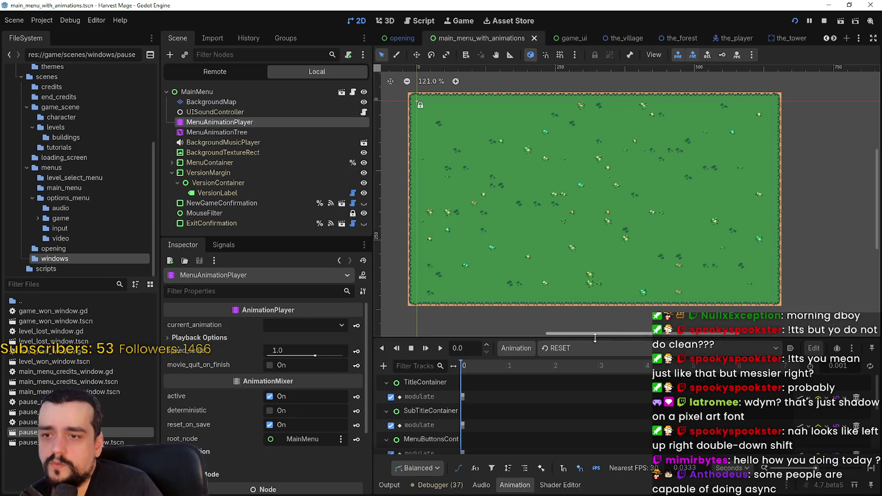
pyautogui.click(578, 350)
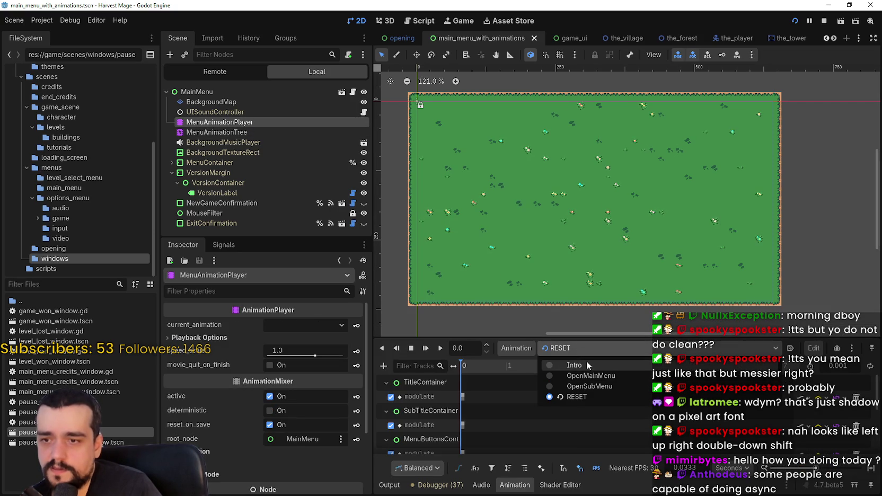
pyautogui.click(586, 361)
pyautogui.click(438, 349)
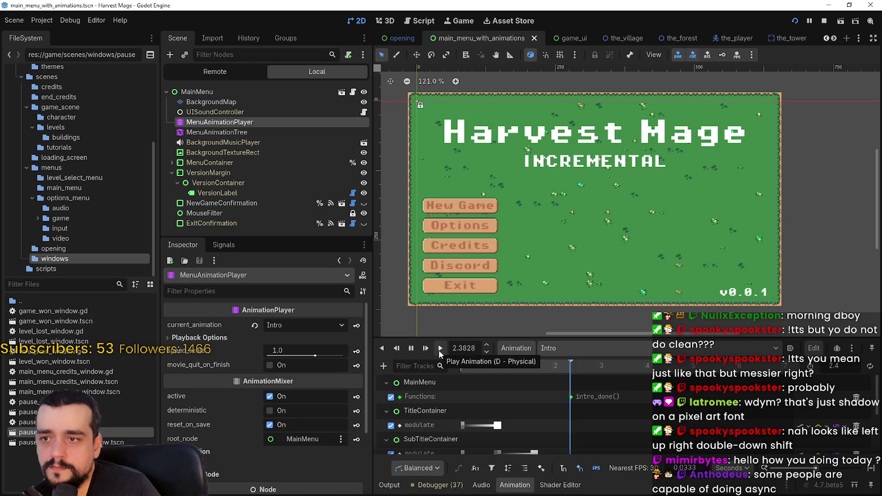
pyautogui.click(439, 350)
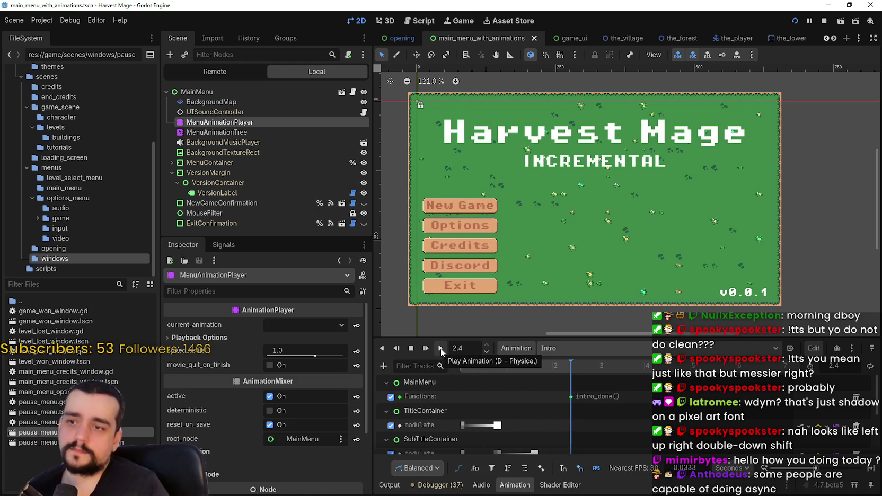
pyautogui.click(440, 347)
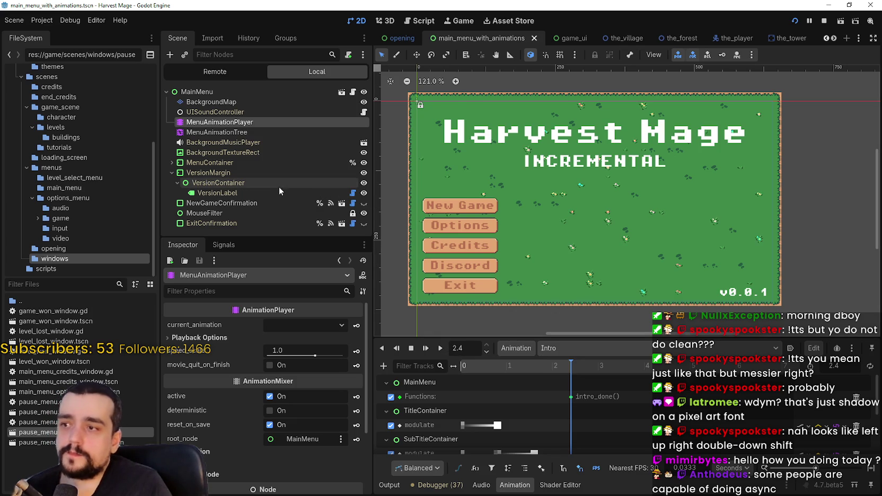
# Inspect the MouseFilter, NewGameConfirmation and MenuContainer nodes, then open main_menu.tscn in the editor
pyautogui.click(251, 213)
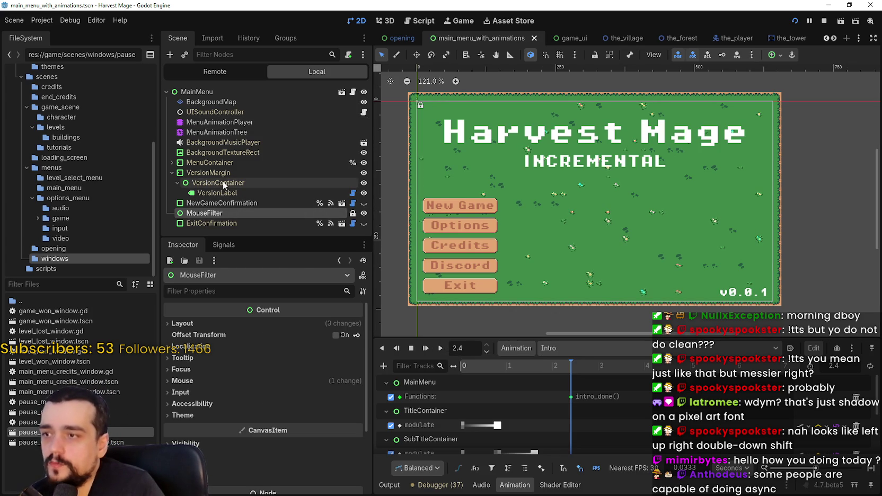
pyautogui.click(186, 203)
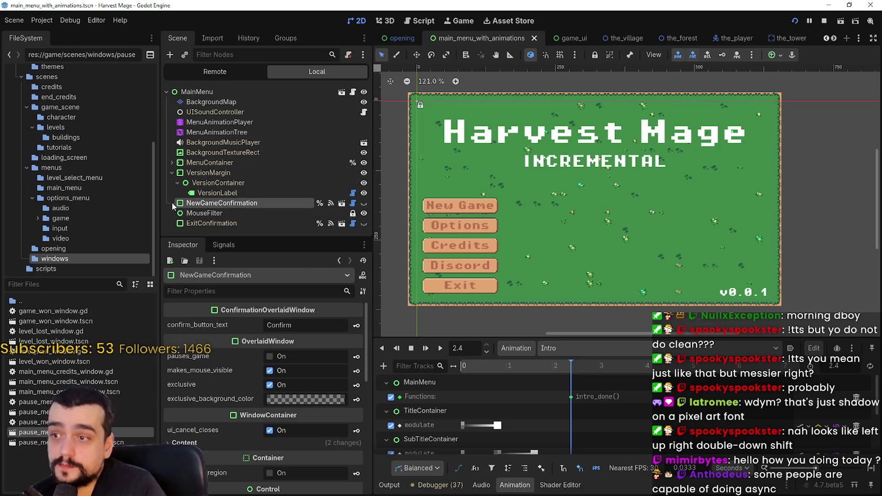
pyautogui.click(172, 161)
pyautogui.scroll(-5, 225, 177)
pyautogui.click(229, 176)
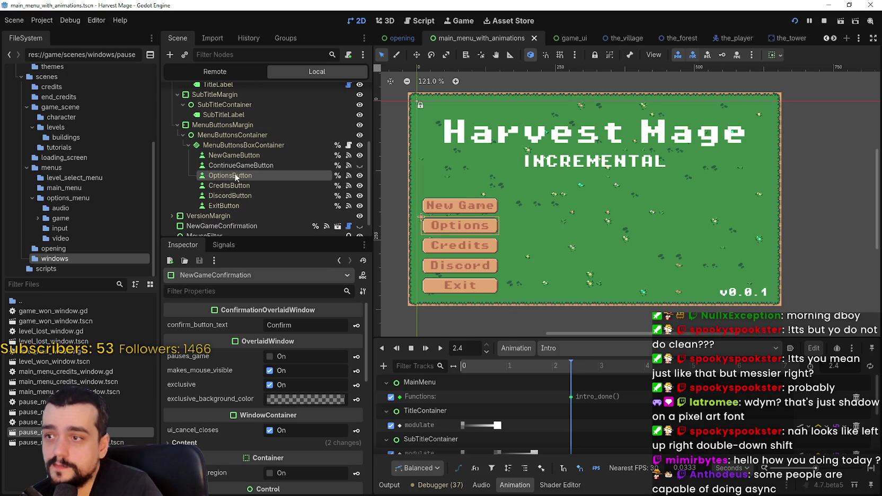
pyautogui.click(249, 134)
pyautogui.scroll(4, 242, 161)
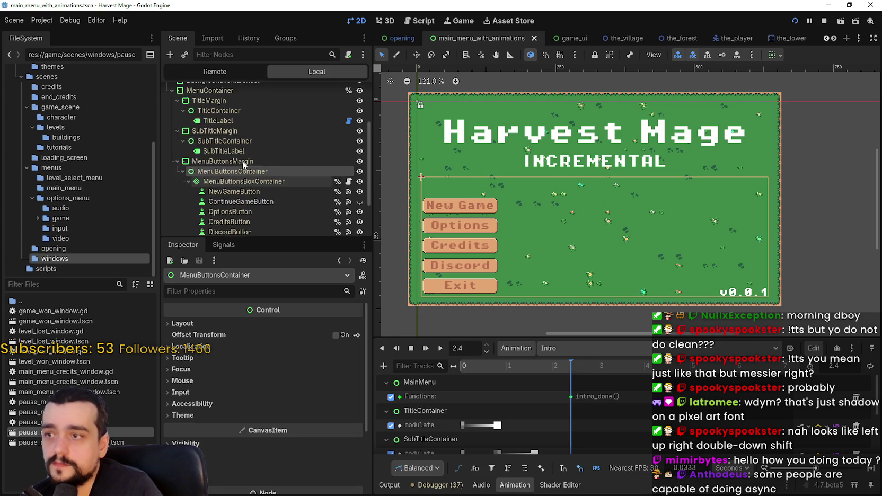
pyautogui.click(247, 144)
pyautogui.scroll(1, 264, 177)
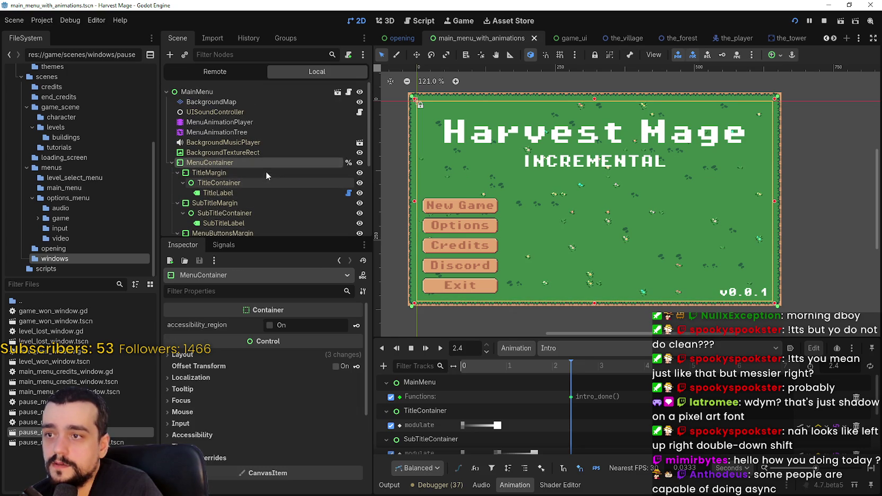
pyautogui.click(338, 92)
pyautogui.scroll(-3, 313, 168)
pyautogui.scroll(2, 627, 246)
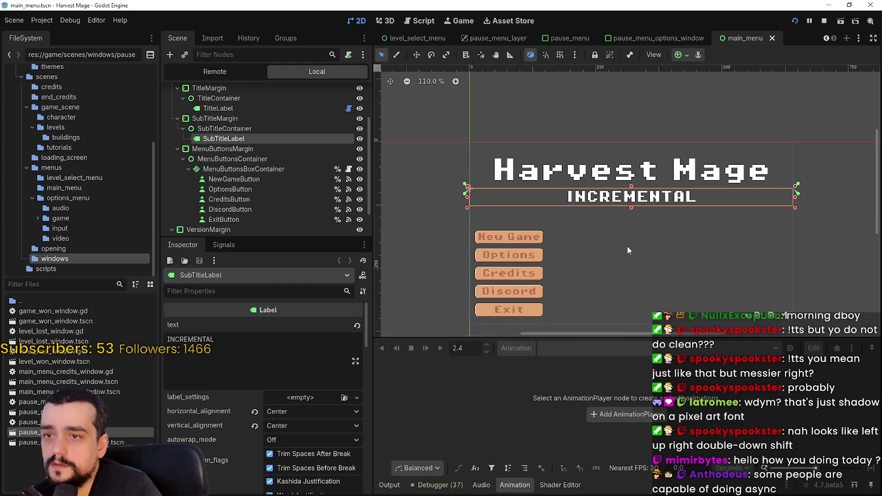
# Zoom and pan the 2D canvas onto the main menu title
pyautogui.scroll(-1, 653, 219)
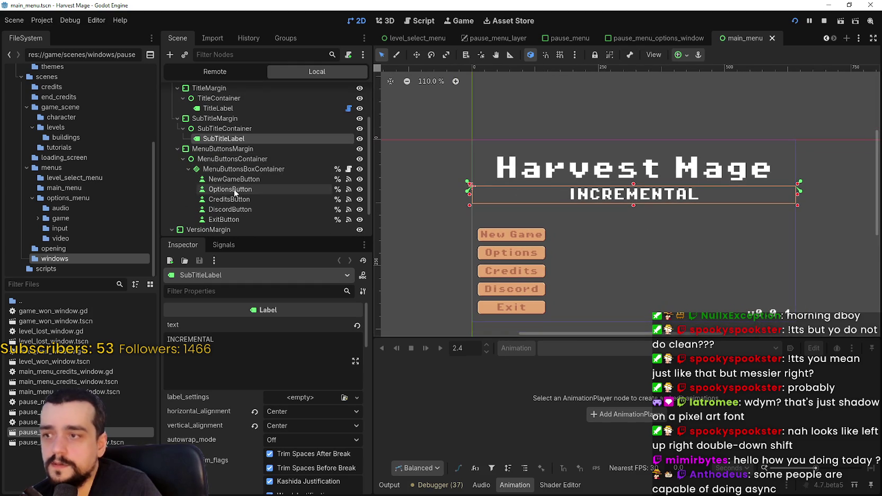
pyautogui.scroll(-3, 304, 415)
pyautogui.moveTo(365, 347)
pyautogui.mouseDown()
pyautogui.moveTo(373, 469)
pyautogui.moveTo(375, 360)
pyautogui.mouseUp()
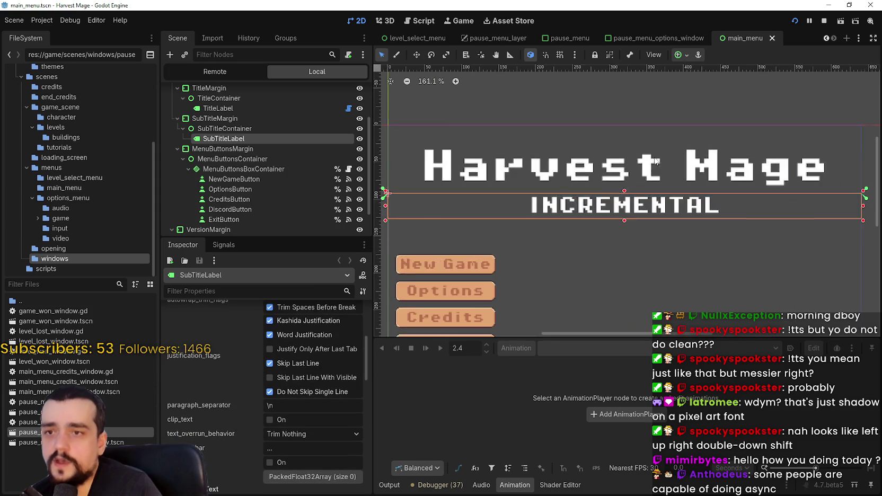
pyautogui.scroll(3, 728, 143)
pyautogui.scroll(3, 551, 202)
pyautogui.scroll(2, 487, 306)
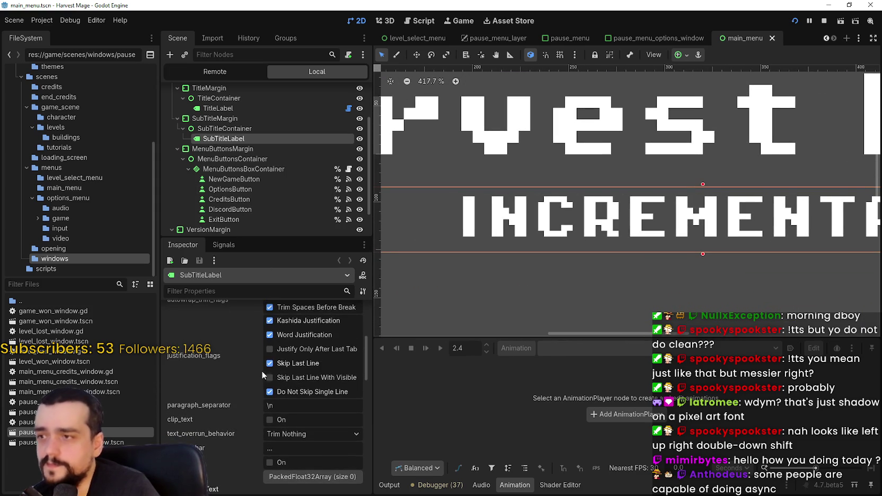
pyautogui.scroll(-5, 276, 392)
pyautogui.scroll(3, 506, 173)
pyautogui.scroll(-6, 505, 173)
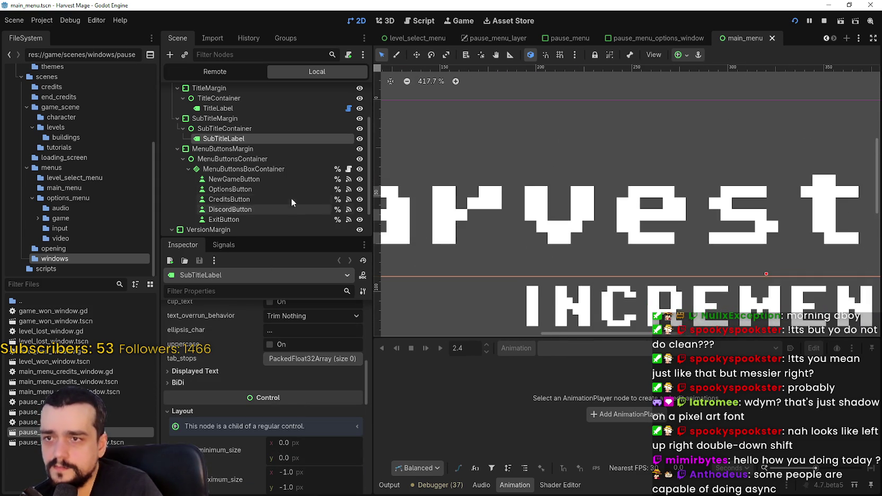
# Select TitleLabel and bring its Theme Overrides into view in the Inspector
pyautogui.click(229, 109)
pyautogui.scroll(-8, 555, 233)
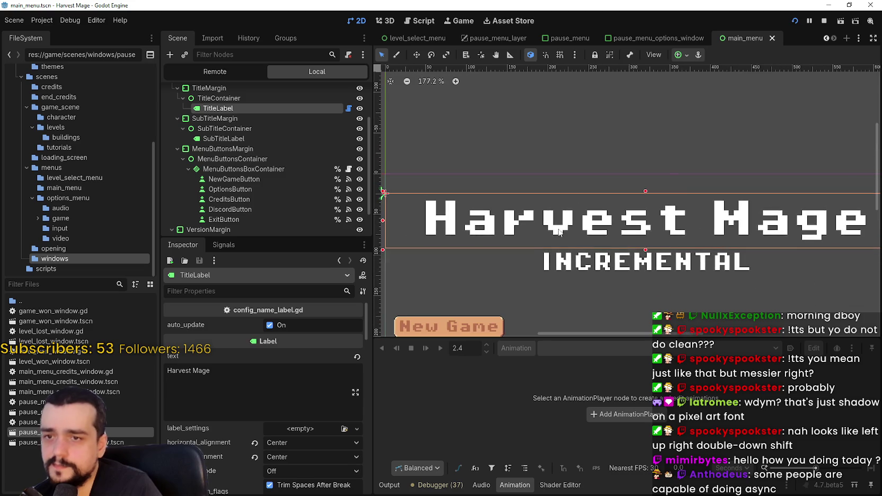
pyautogui.scroll(5, 492, 215)
pyautogui.scroll(-1, 262, 404)
pyautogui.scroll(-4, 296, 402)
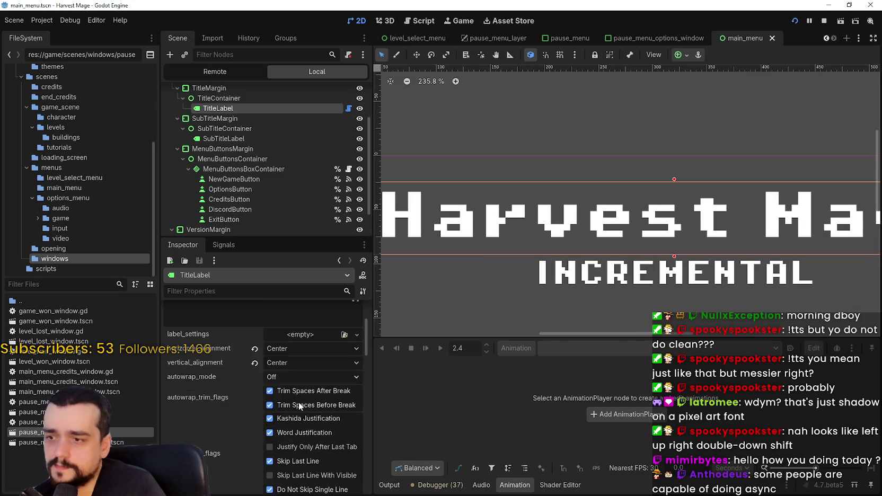
pyautogui.moveTo(360, 361)
pyautogui.mouseDown()
pyautogui.moveTo(372, 391)
pyautogui.moveTo(363, 403)
pyautogui.moveTo(364, 450)
pyautogui.mouseUp()
# Expand the title label's Colors and Constants theme override sections
pyautogui.scroll(-3, 363, 451)
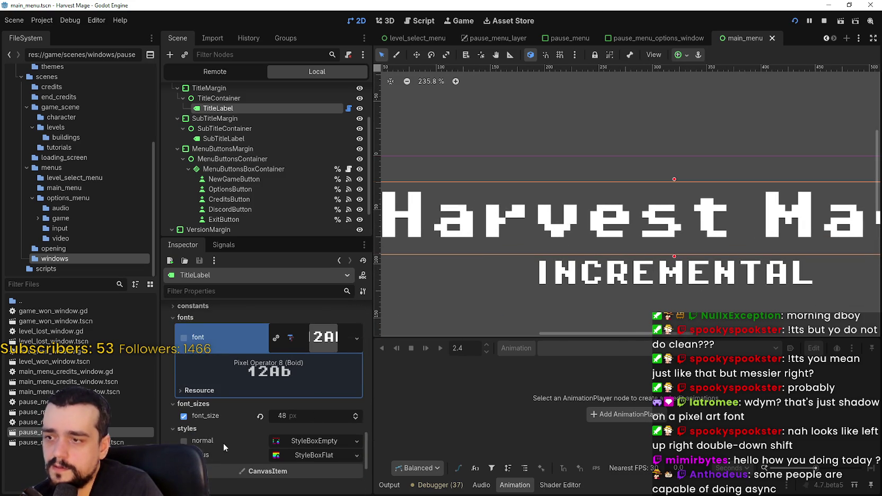
pyautogui.scroll(-1, 223, 443)
pyautogui.scroll(3, 259, 387)
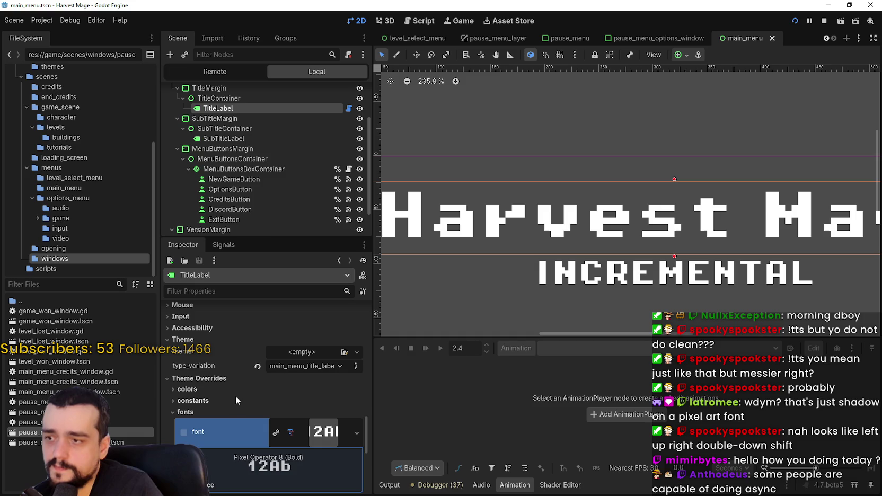
pyautogui.click(218, 388)
pyautogui.scroll(-1, 218, 392)
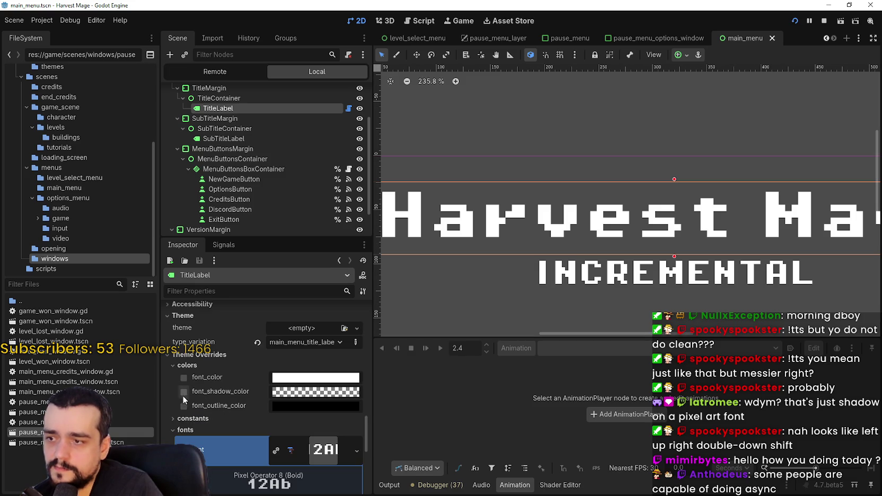
pyautogui.click(186, 418)
pyautogui.scroll(-3, 212, 395)
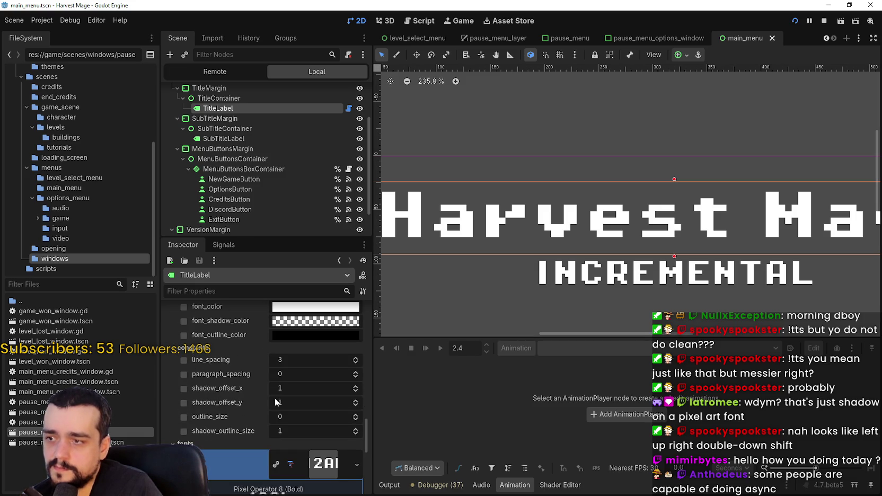
pyautogui.click(355, 389)
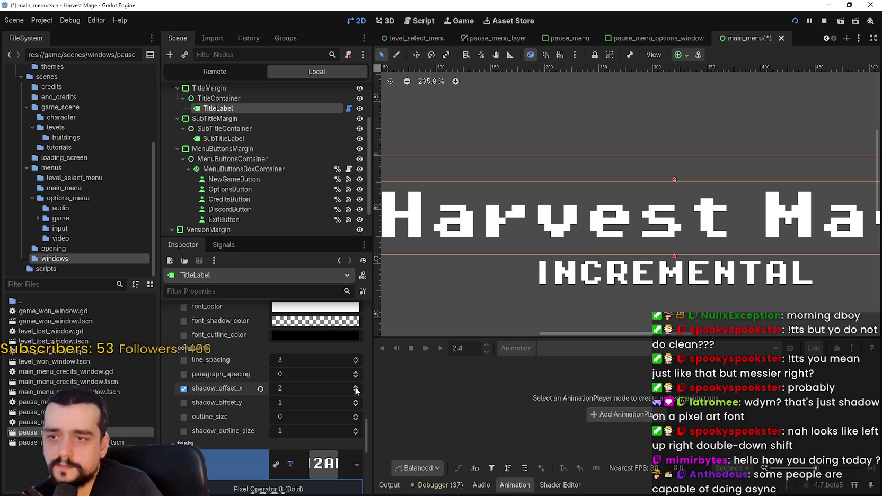
pyautogui.scroll(1, 189, 336)
# Enable the font_shadow_color override and make it fully opaque black
pyautogui.click(183, 344)
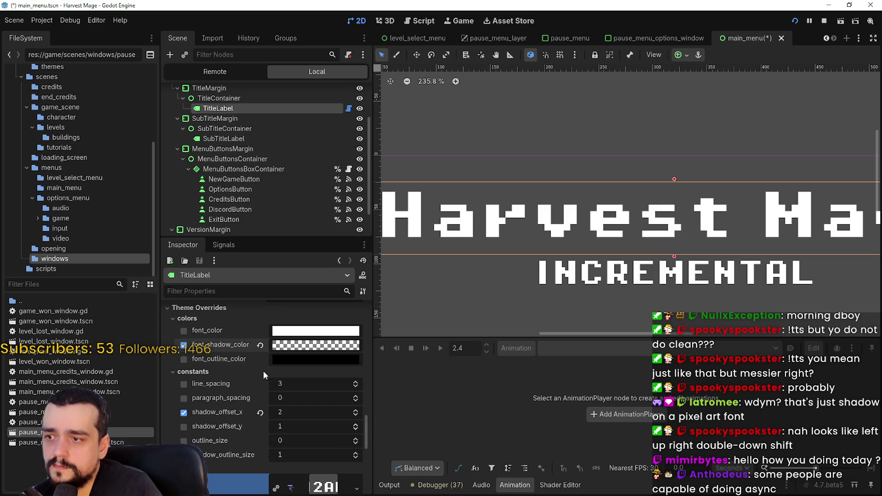
pyautogui.click(316, 347)
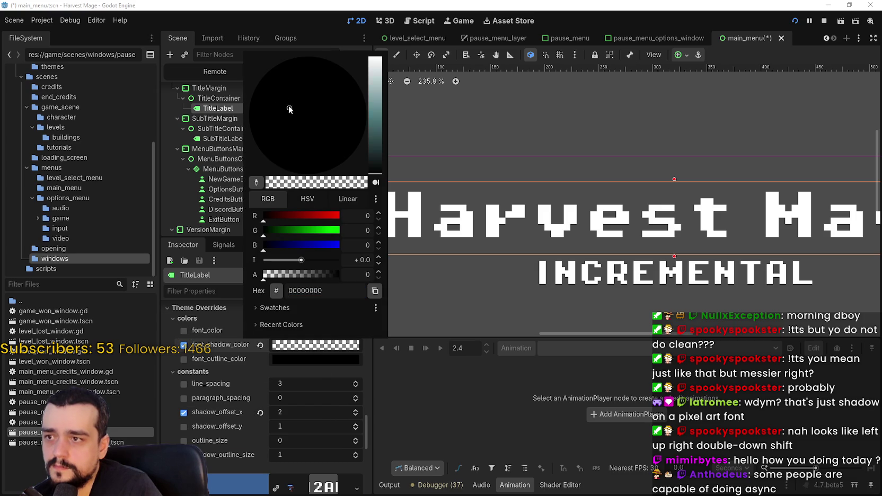
pyautogui.moveTo(323, 272); pyautogui.dragTo(345, 273)
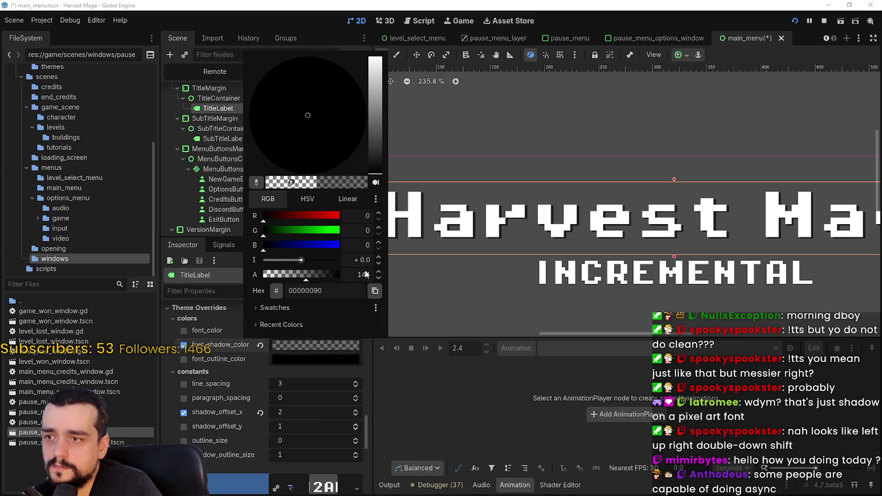
pyautogui.click(691, 98)
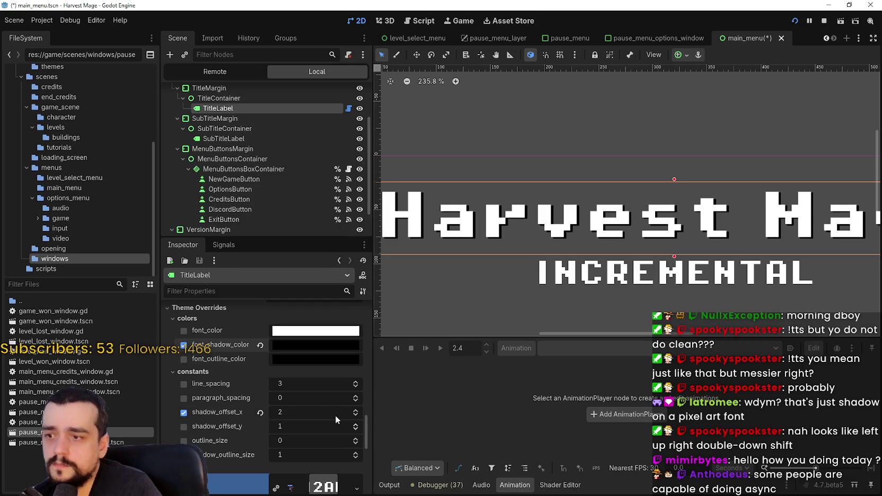
# Set shadow_offset_x to 6 and shadow_offset_y to 2, then bring up the Paint reference
pyautogui.click(356, 410)
pyautogui.click(356, 410)
pyautogui.click(355, 411)
pyautogui.click(356, 410)
pyautogui.click(355, 410)
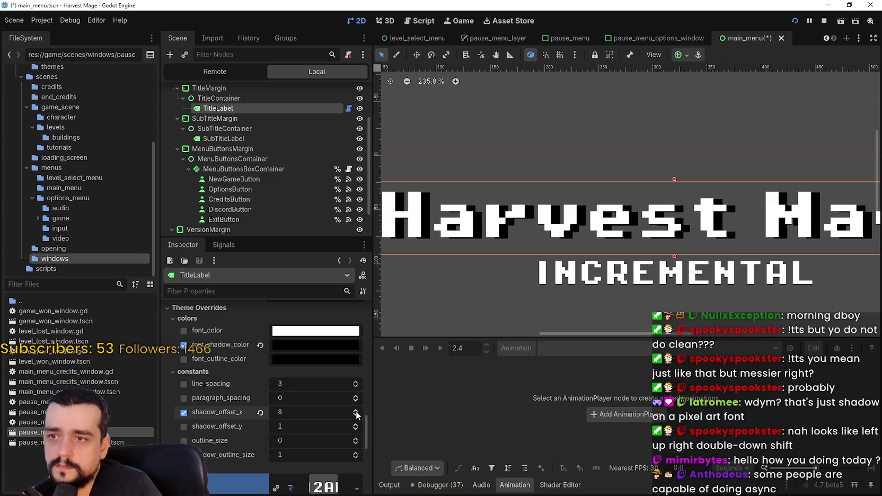
pyautogui.click(356, 410)
pyautogui.click(355, 415)
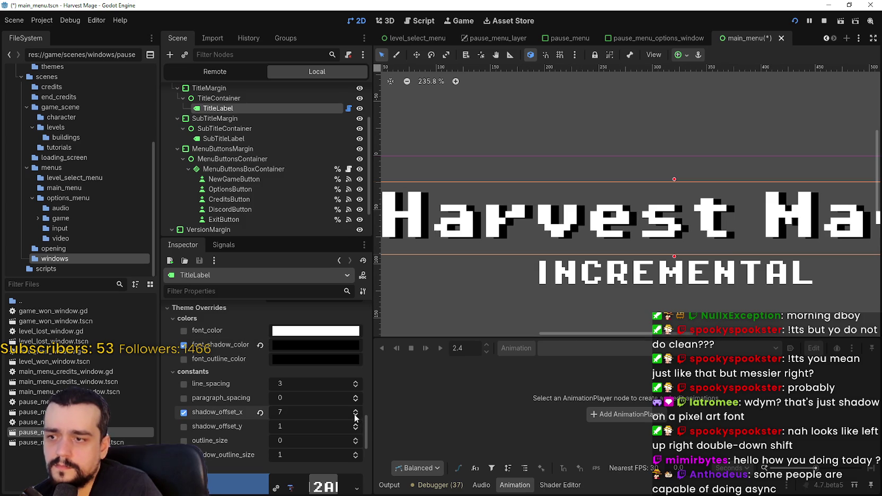
pyautogui.click(356, 425)
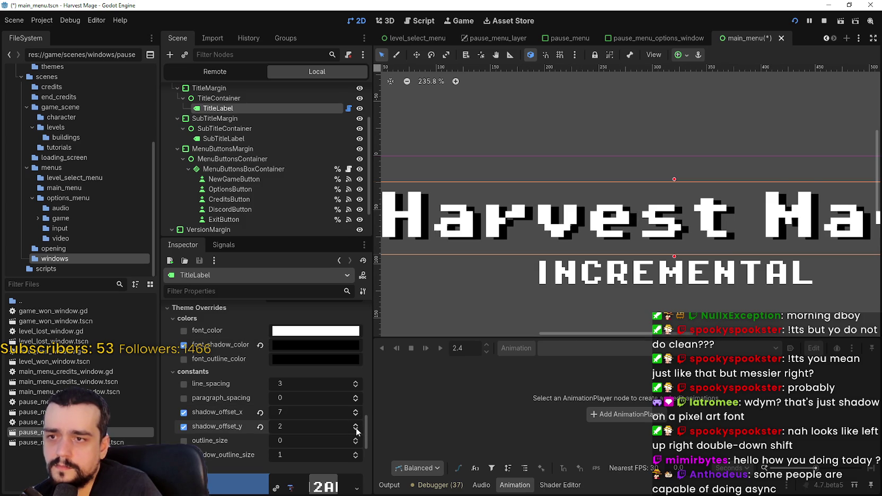
pyautogui.click(356, 416)
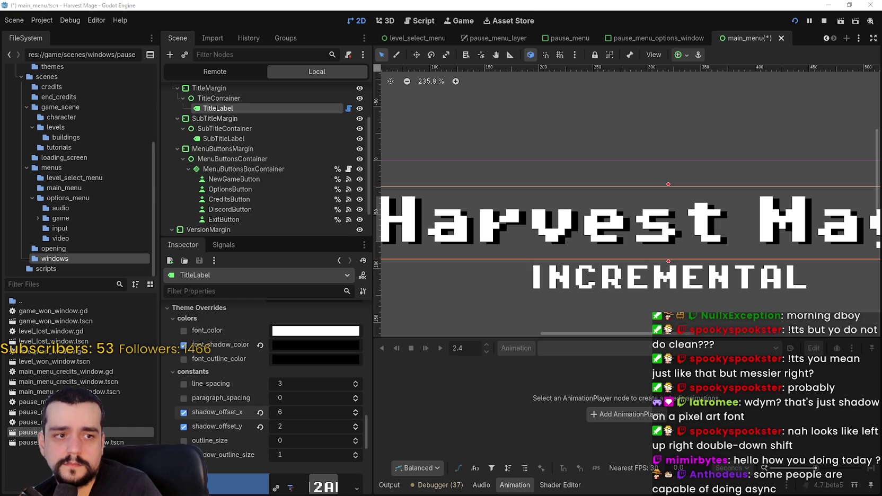
pyautogui.moveTo(881, 32); pyautogui.dragTo(91, 32)
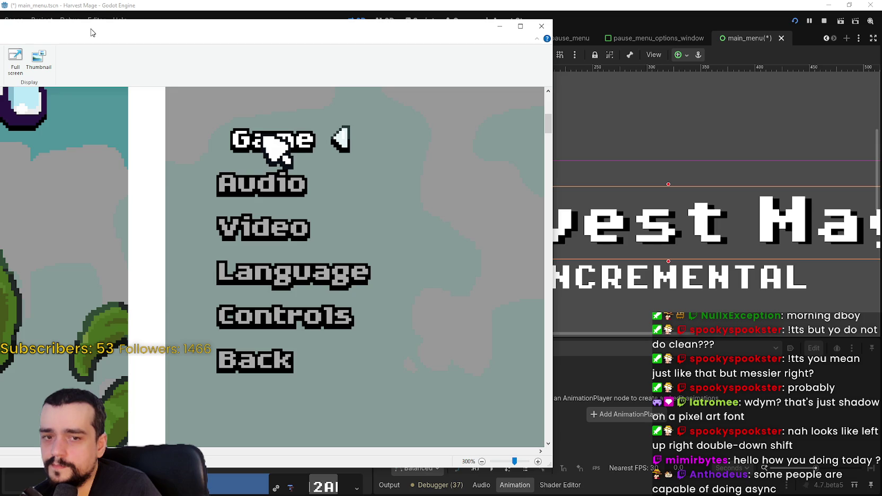
# Back in Godot, remove the line_spacing override and enable the paragraph_spacing override
pyautogui.click(749, 40)
pyautogui.scroll(-1, 223, 454)
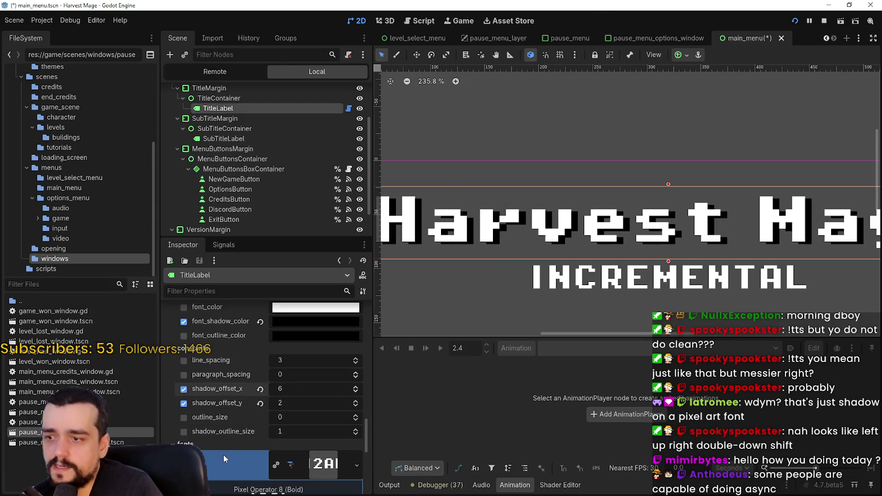
pyautogui.scroll(1, 219, 420)
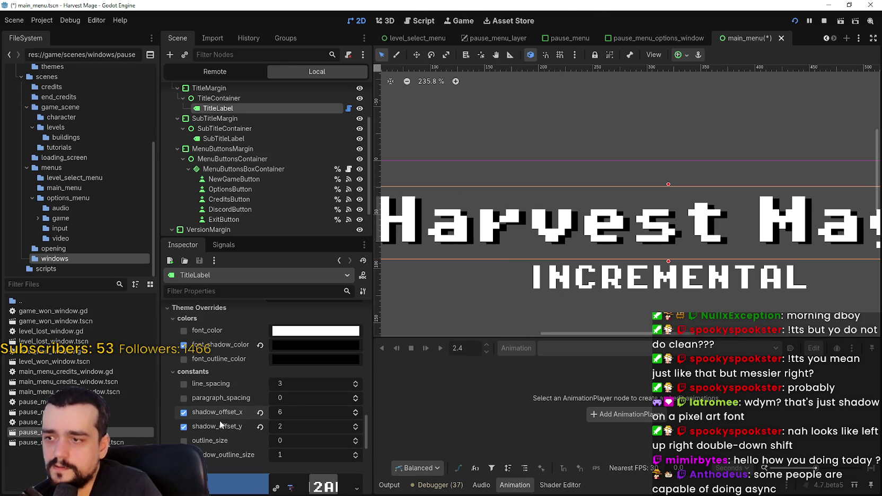
pyautogui.click(356, 386)
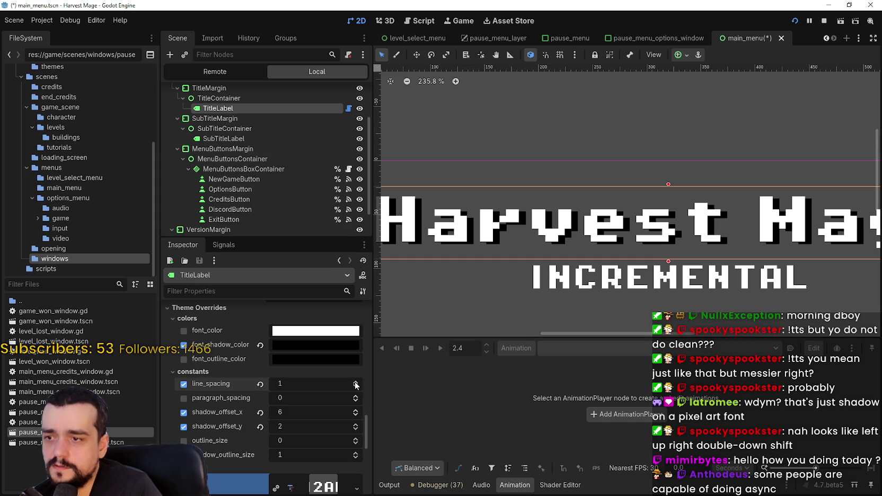
pyautogui.click(261, 384)
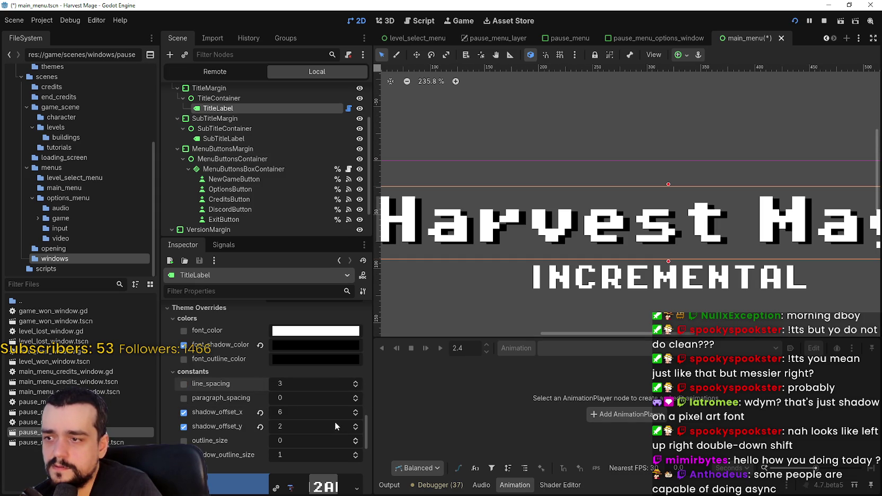
pyautogui.click(355, 401)
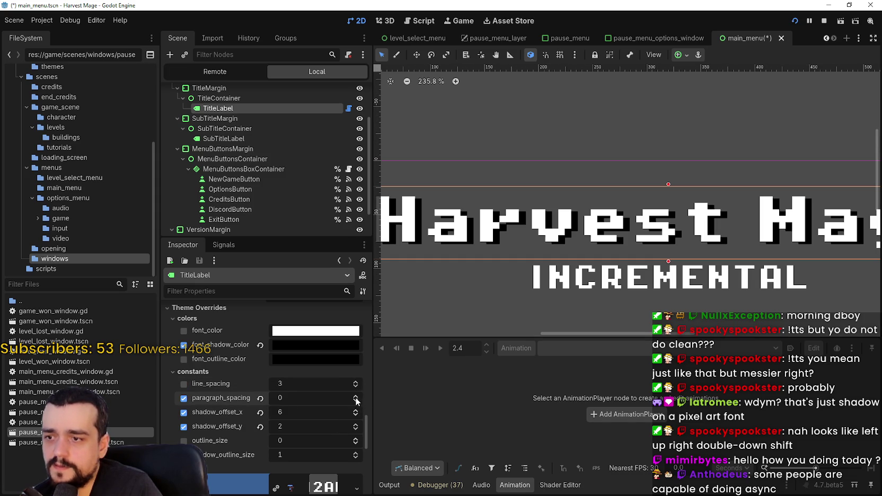
# Expand the title's font override and look through the Layout properties
pyautogui.click(239, 484)
pyautogui.scroll(-4, 316, 425)
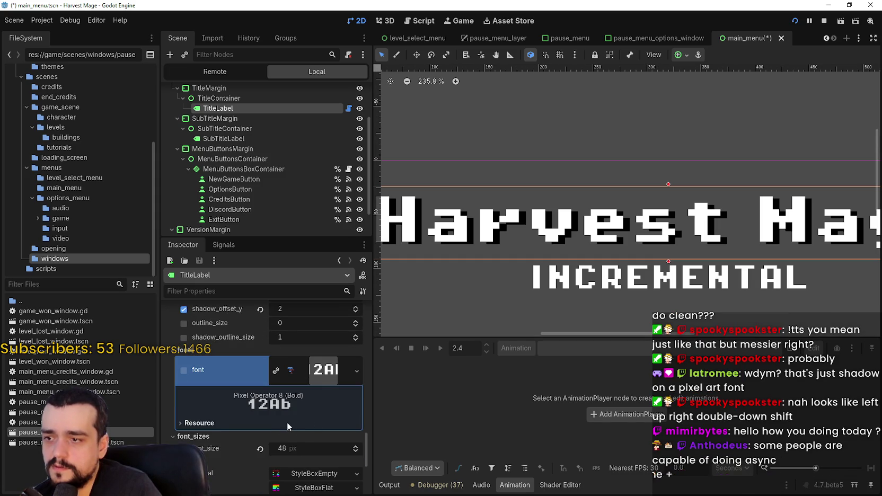
pyautogui.scroll(10, 277, 408)
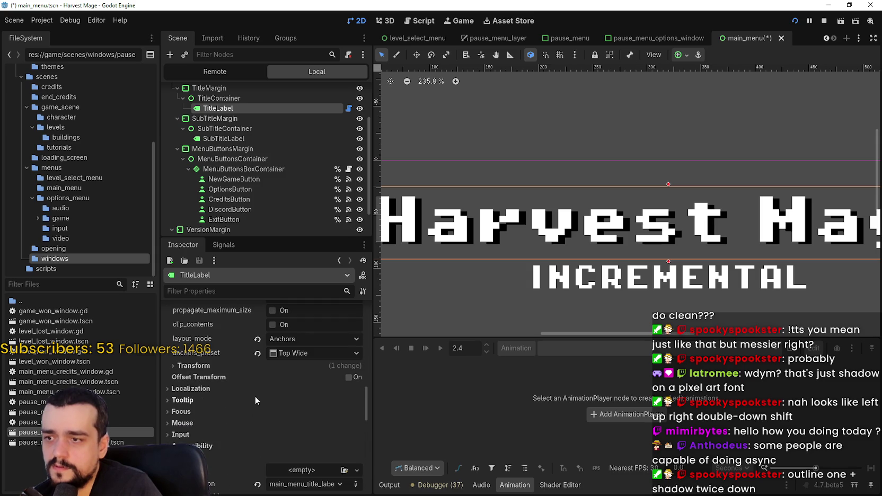
pyautogui.click(183, 411)
pyautogui.click(185, 412)
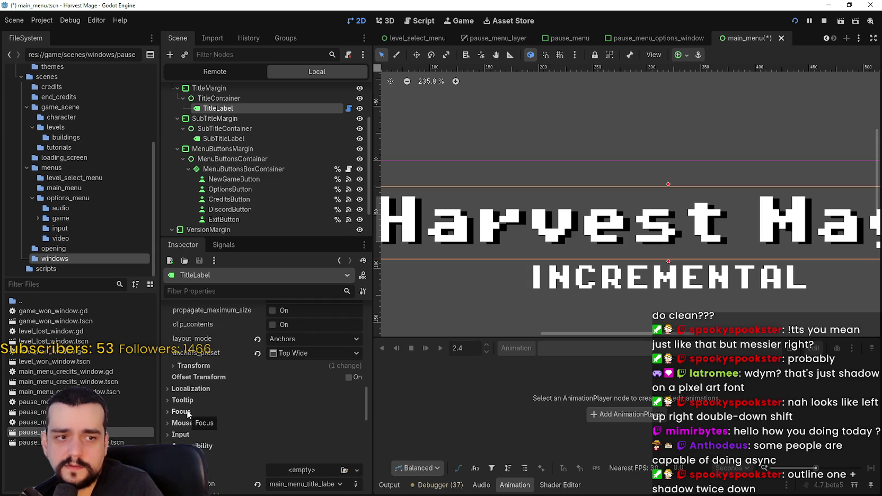
pyautogui.scroll(1, 227, 422)
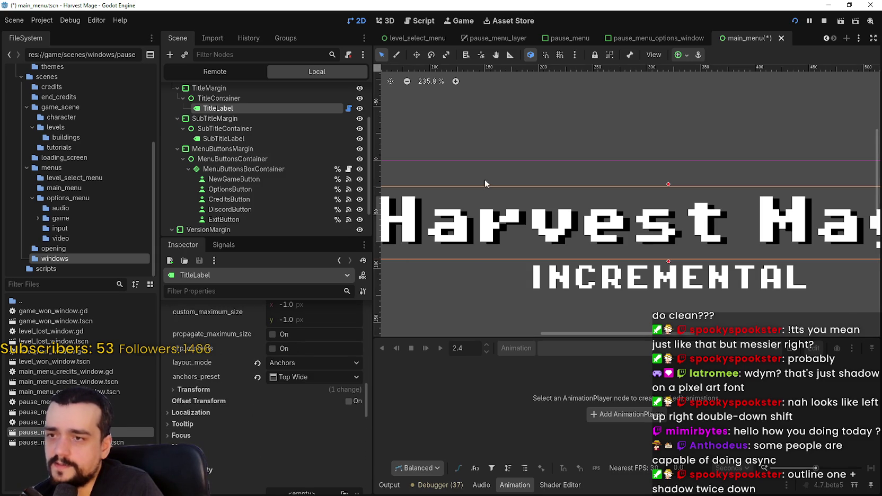
pyautogui.scroll(3, 484, 179)
pyautogui.hotkey('alt', 'Tab')
pyautogui.scroll(-1, 491, 215)
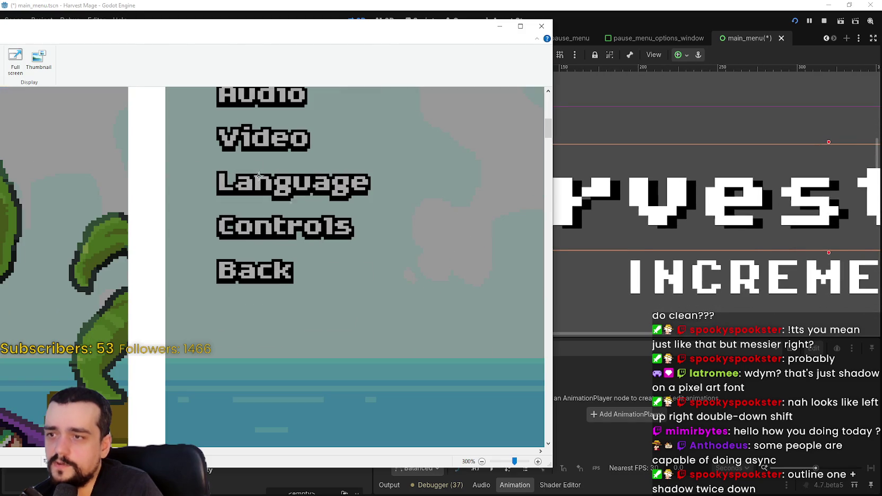
pyautogui.scroll(2, 227, 233)
pyautogui.scroll(-1, 246, 263)
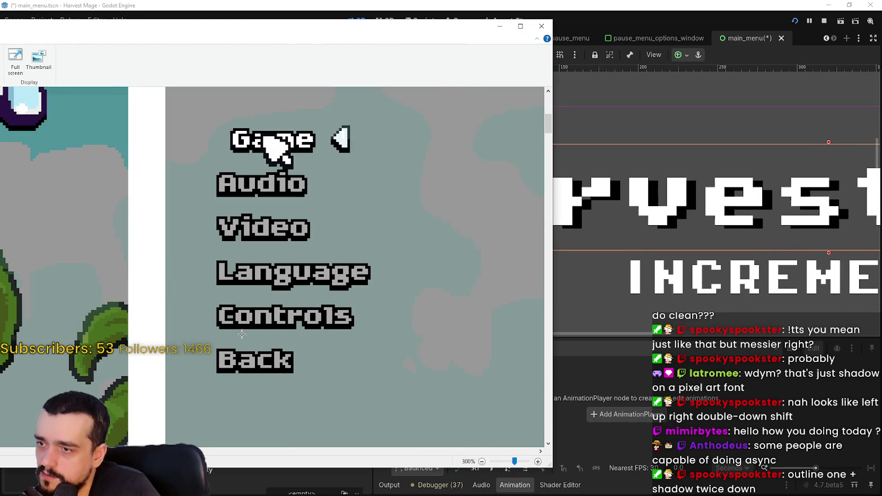
pyautogui.moveTo(275, 29)
pyautogui.mouseDown()
pyautogui.moveTo(275, 55)
pyautogui.moveTo(444, 74)
pyautogui.mouseUp()
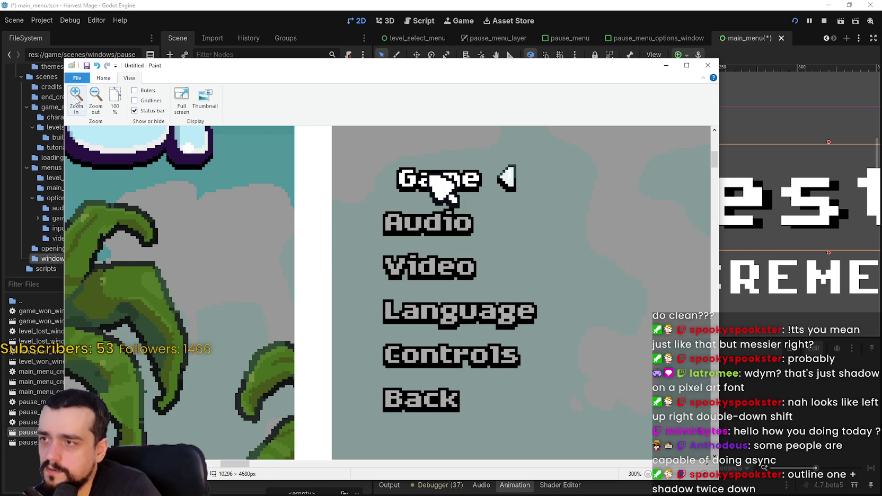
pyautogui.click(76, 97)
pyautogui.click(77, 96)
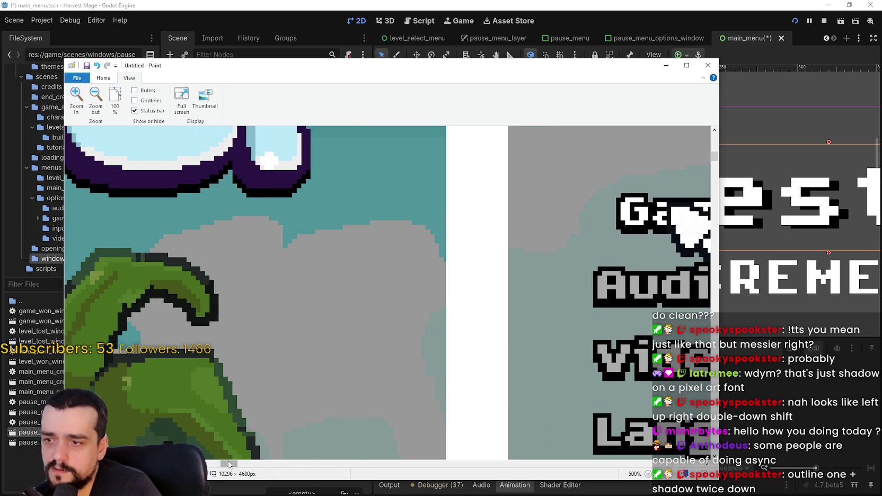
pyautogui.moveTo(229, 464); pyautogui.dragTo(237, 464)
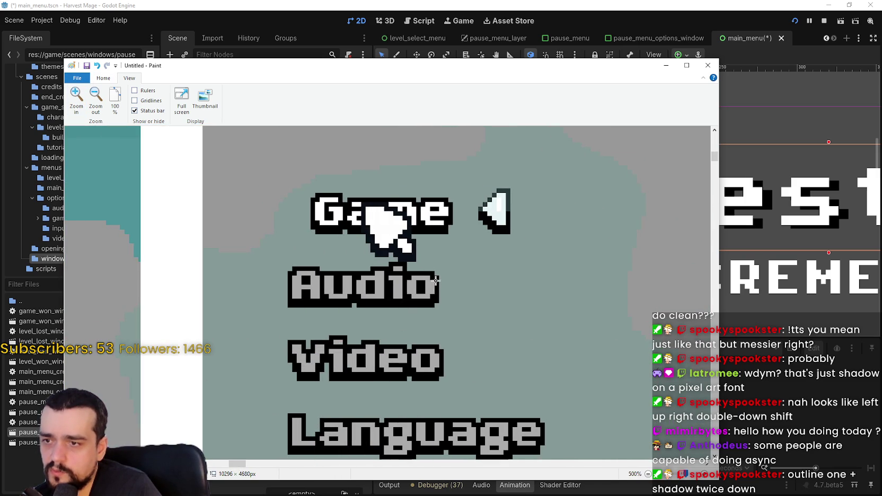
pyautogui.moveTo(433, 280); pyautogui.dragTo(442, 294)
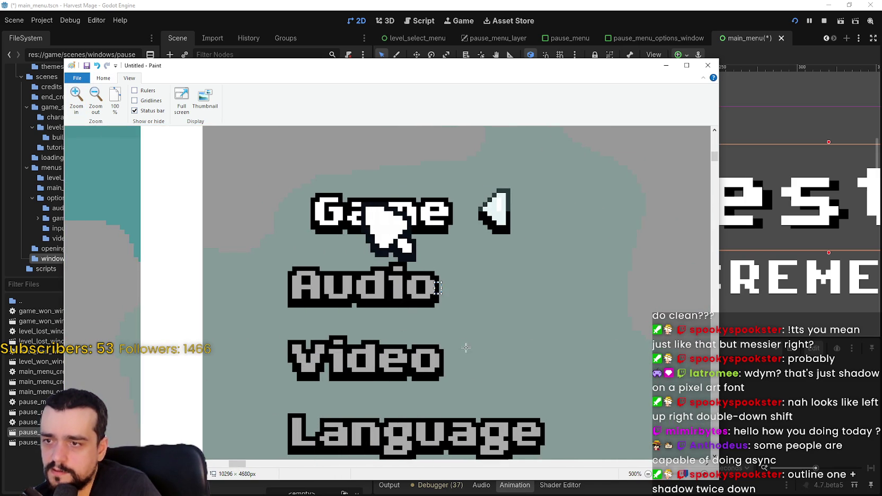
pyautogui.click(465, 347)
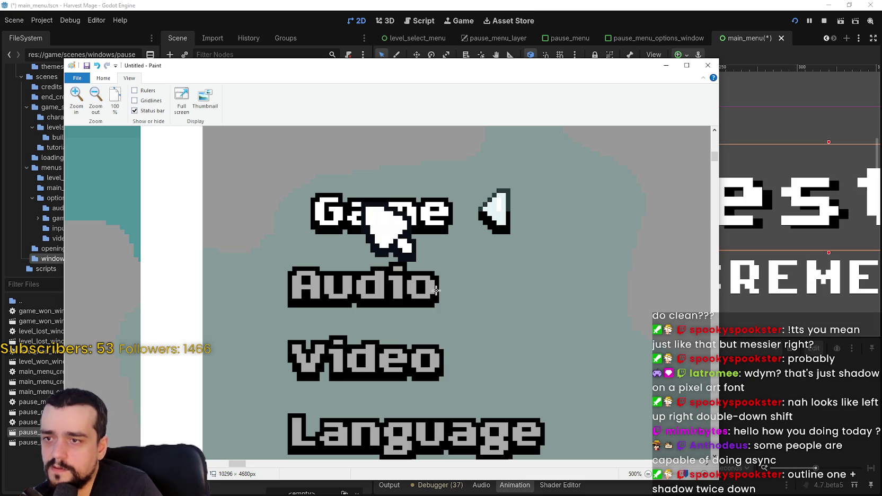
pyautogui.moveTo(435, 288); pyautogui.dragTo(440, 299)
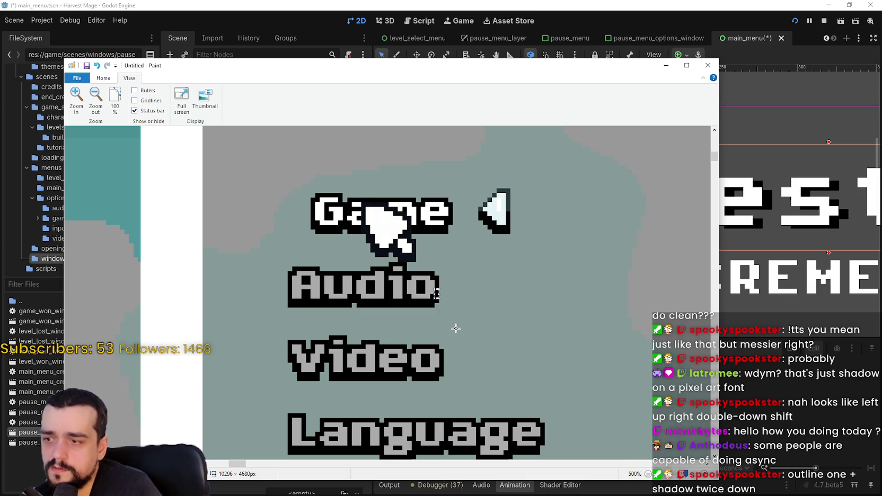
pyautogui.click(666, 66)
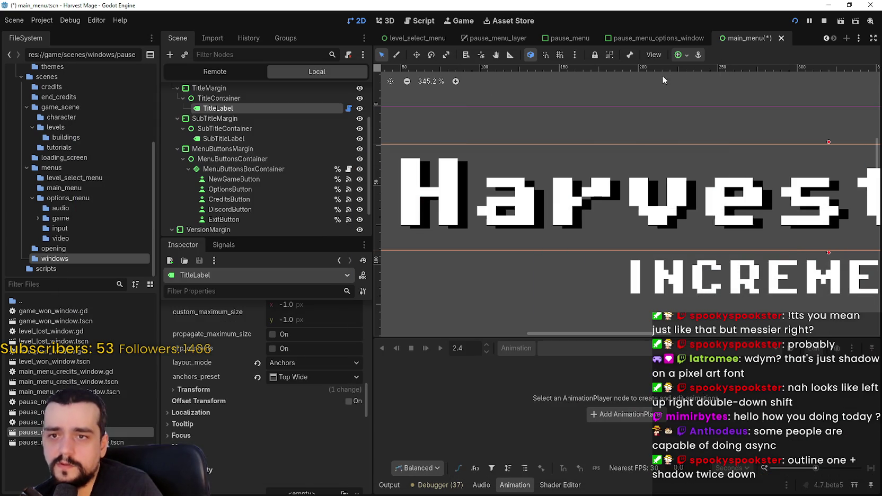
pyautogui.scroll(1, 257, 460)
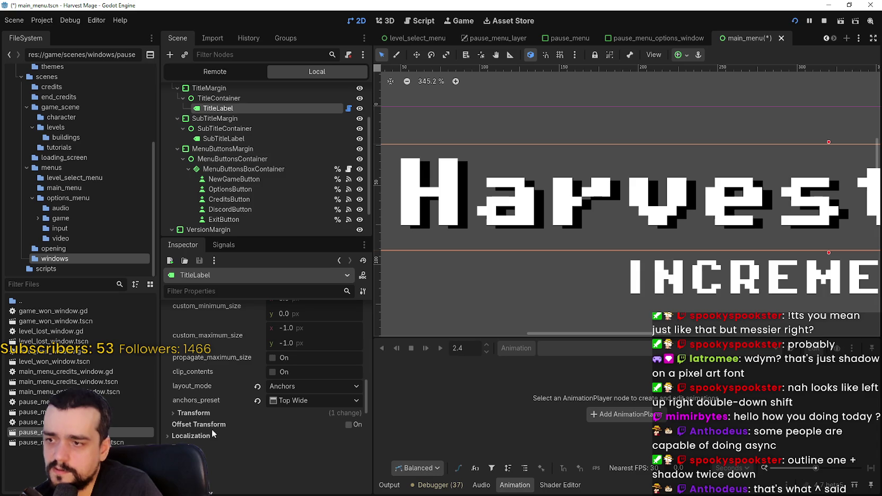
pyautogui.scroll(4, 237, 410)
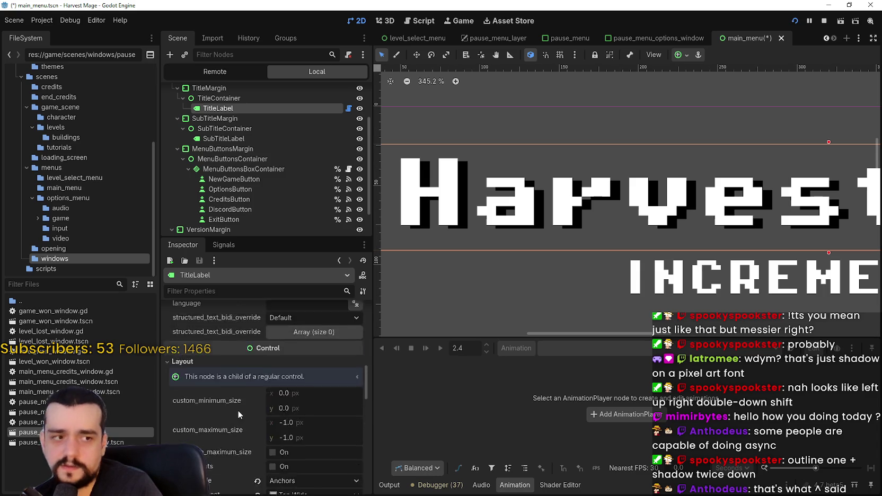
pyautogui.scroll(10, 237, 410)
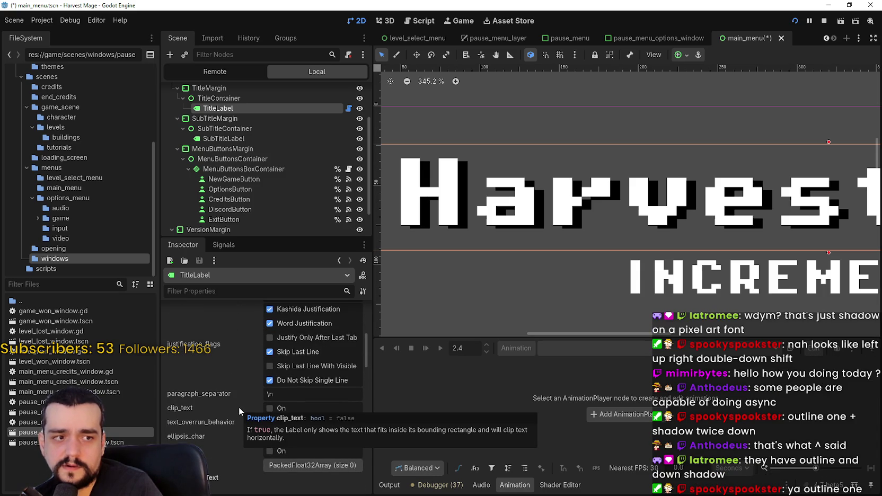
pyautogui.scroll(10, 479, 180)
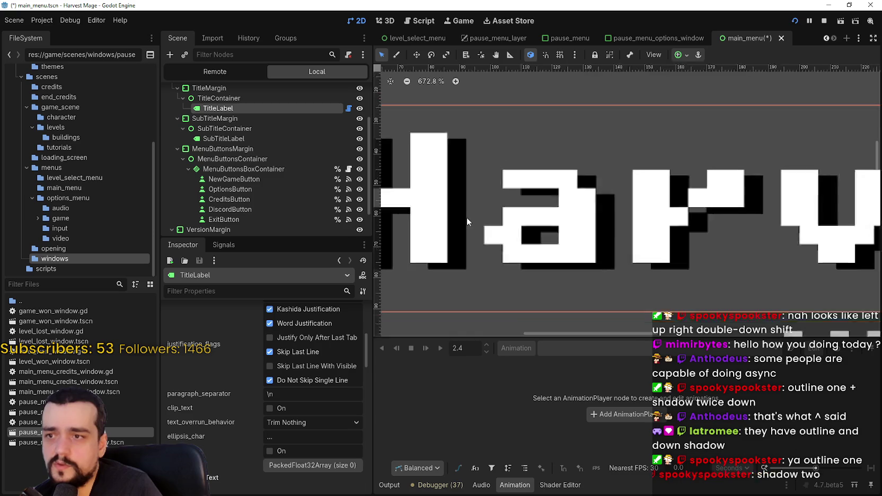
pyautogui.scroll(1, 488, 237)
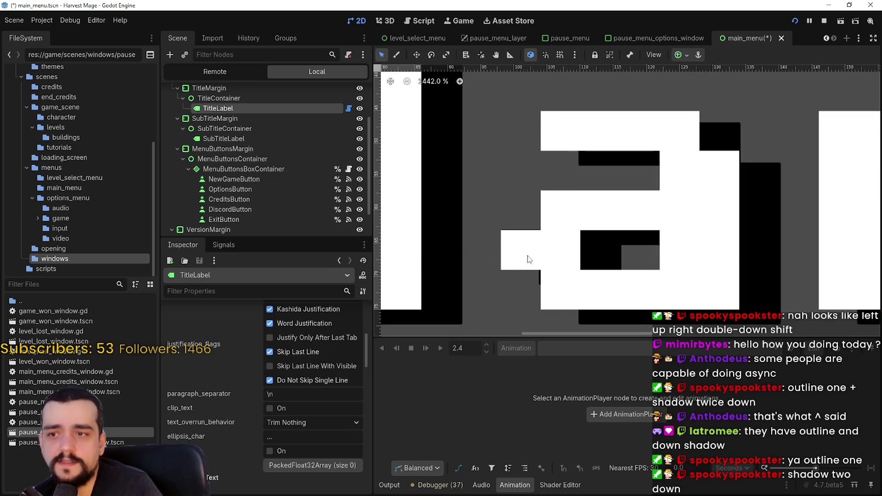
pyautogui.scroll(-15, 487, 252)
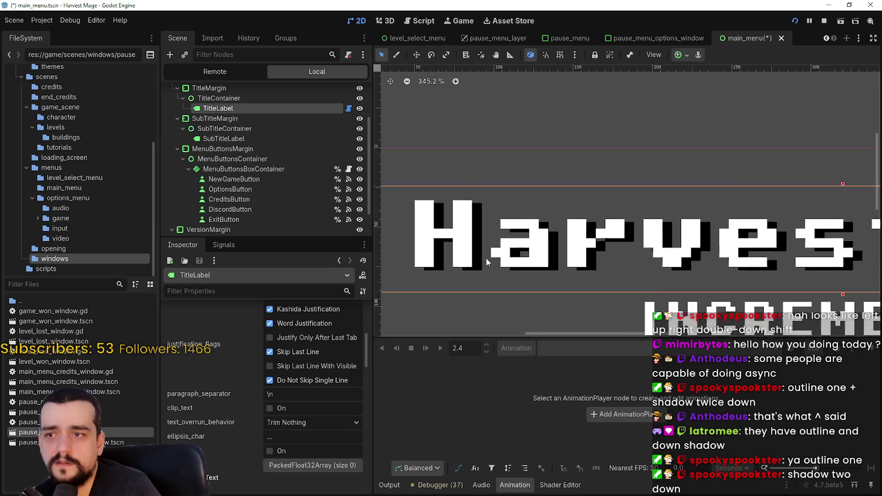
pyautogui.scroll(-6, 584, 263)
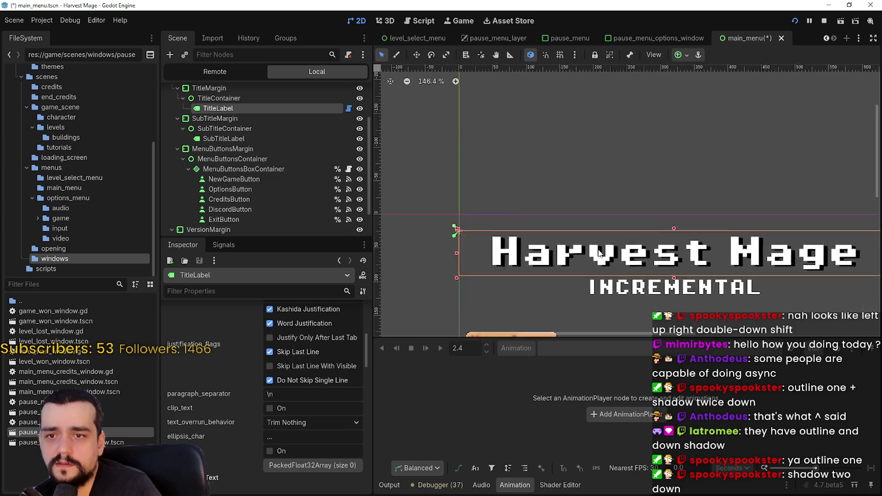
pyautogui.scroll(5, 534, 260)
pyautogui.scroll(11, 533, 259)
pyautogui.scroll(-9, 626, 236)
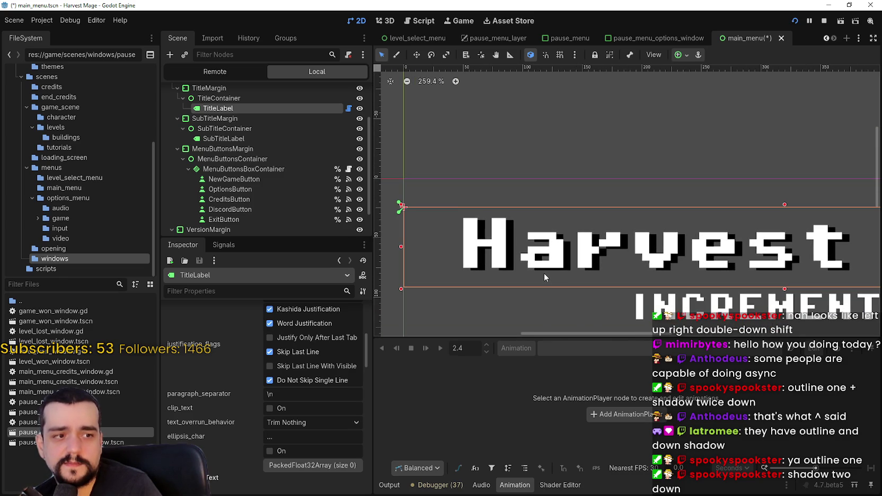
pyautogui.scroll(10, 477, 254)
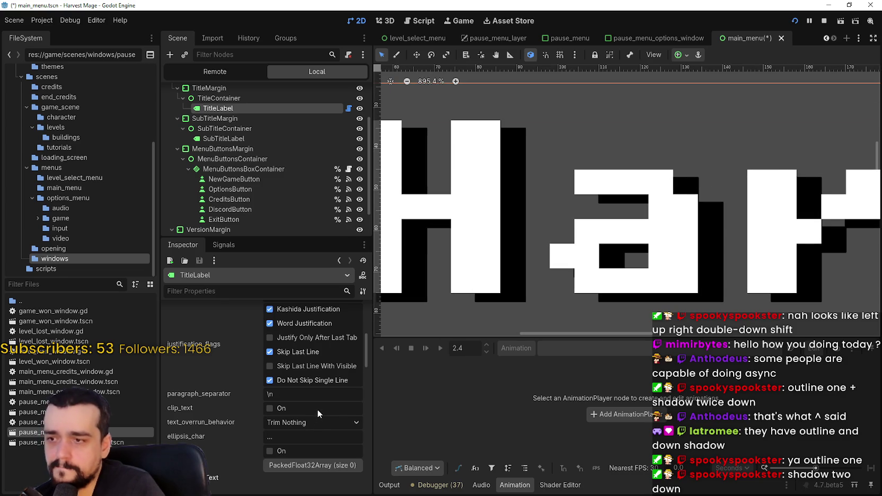
pyautogui.scroll(2, 321, 421)
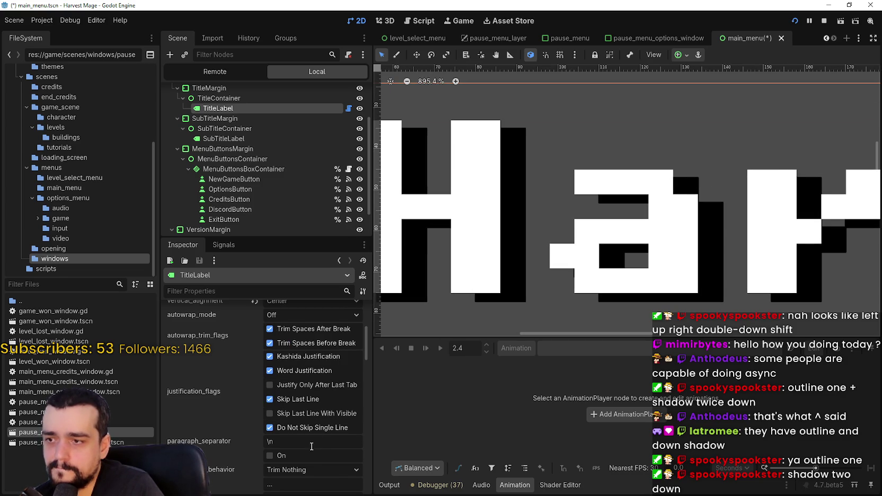
pyautogui.scroll(4, 316, 433)
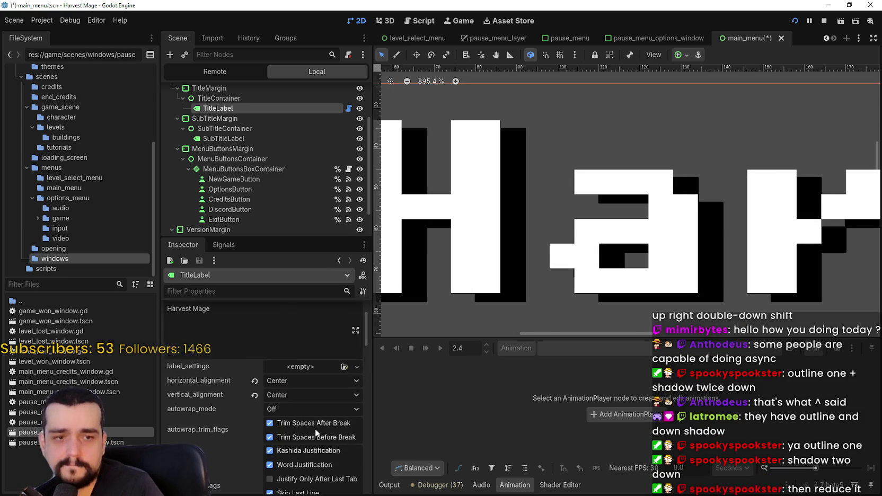
pyautogui.scroll(-9, 316, 433)
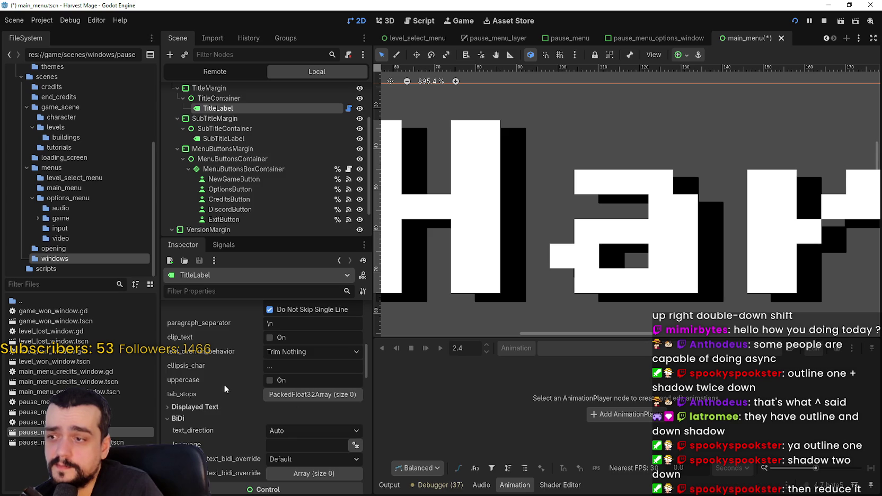
pyautogui.click(212, 406)
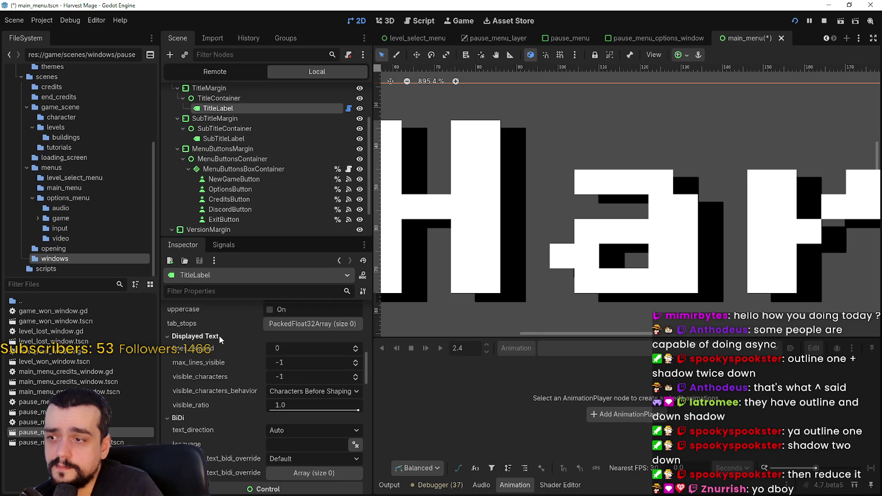
pyautogui.scroll(-3, 255, 376)
pyautogui.scroll(-3, 531, 241)
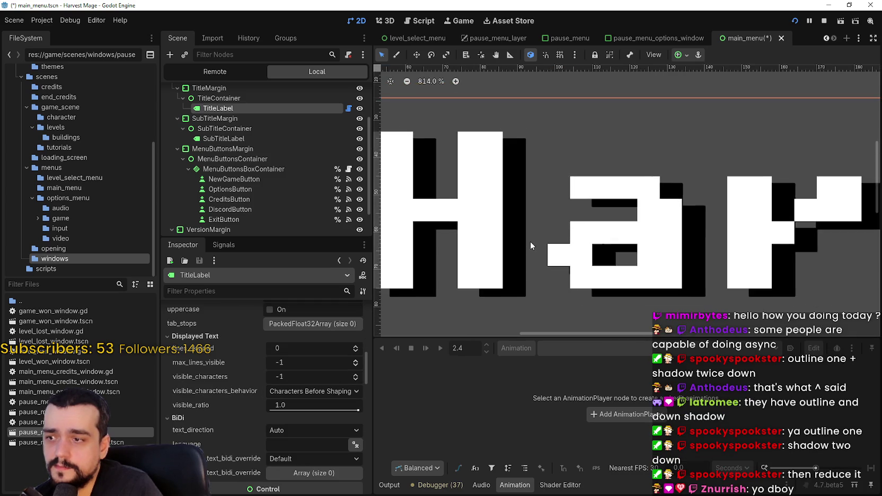
pyautogui.scroll(-6, 526, 225)
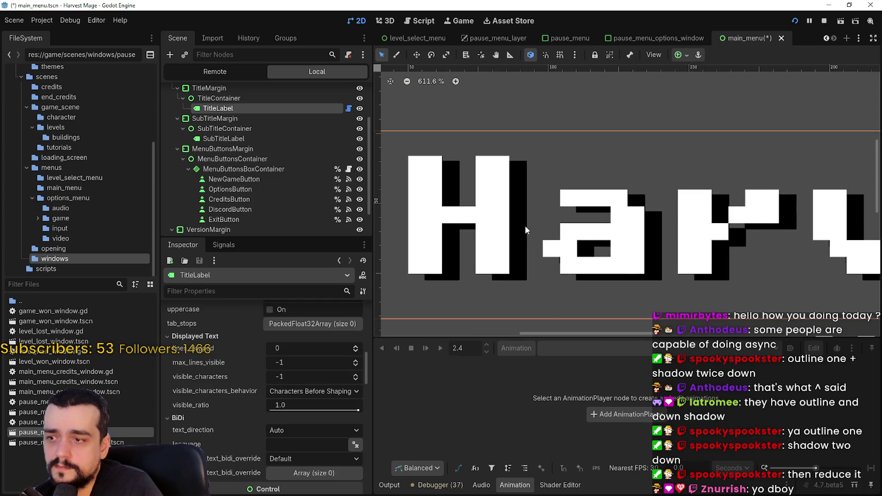
pyautogui.scroll(-5, 515, 231)
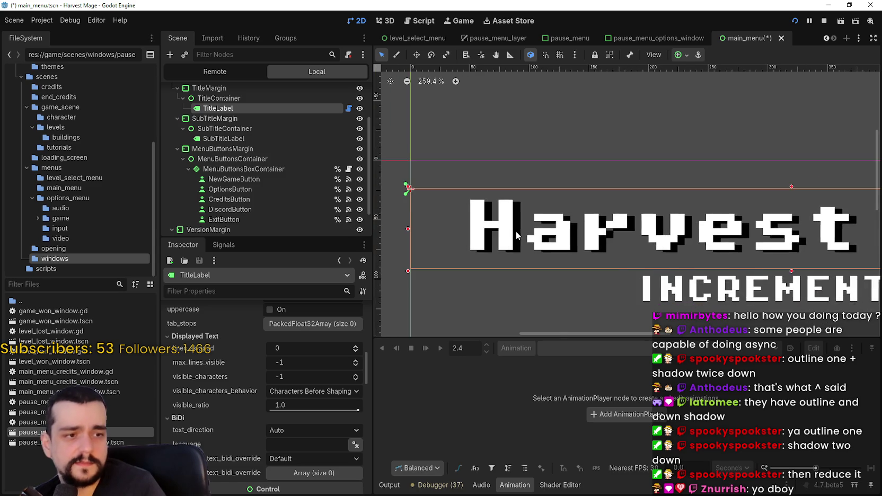
pyautogui.scroll(-4, 262, 467)
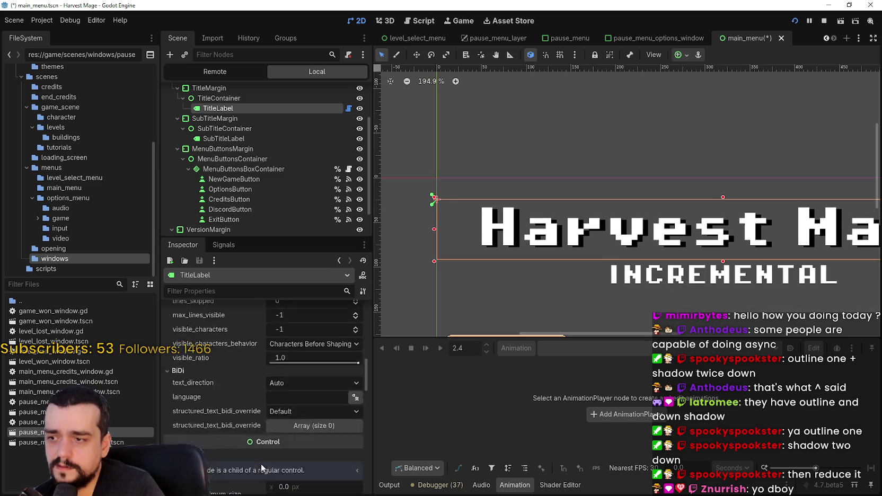
pyautogui.scroll(4, 260, 463)
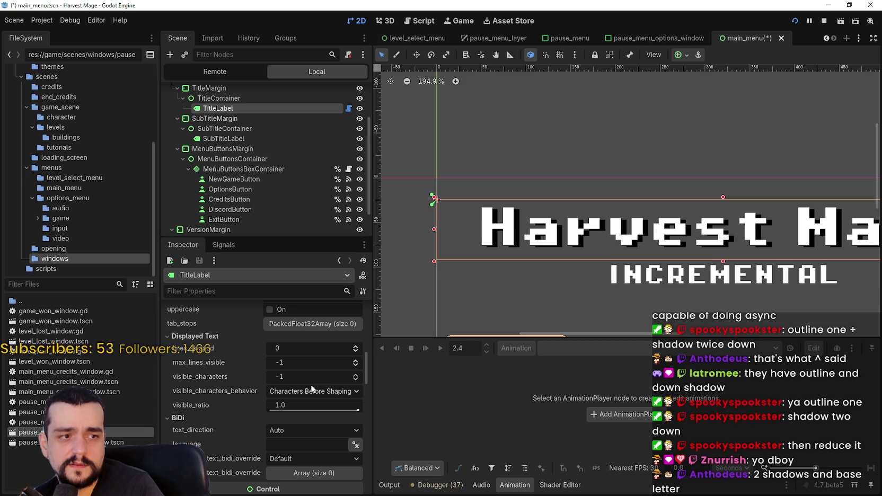
pyautogui.scroll(-5, 311, 384)
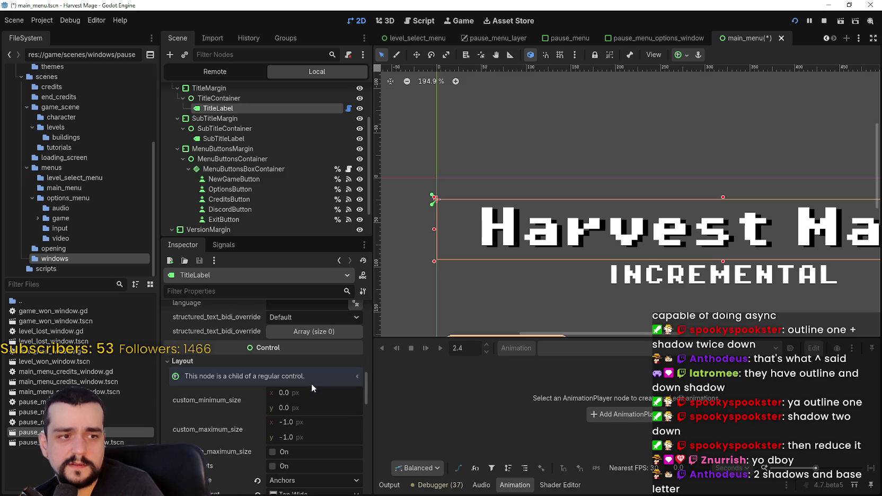
pyautogui.scroll(-2, 311, 383)
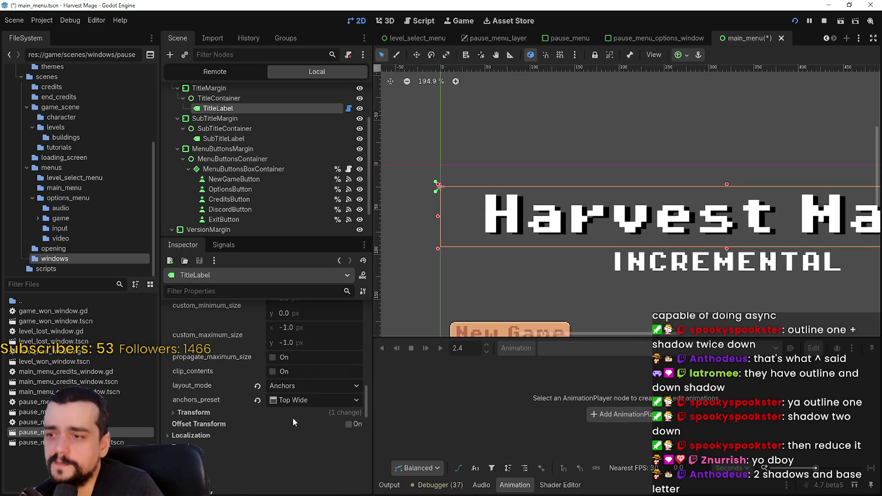
pyautogui.scroll(-4, 293, 417)
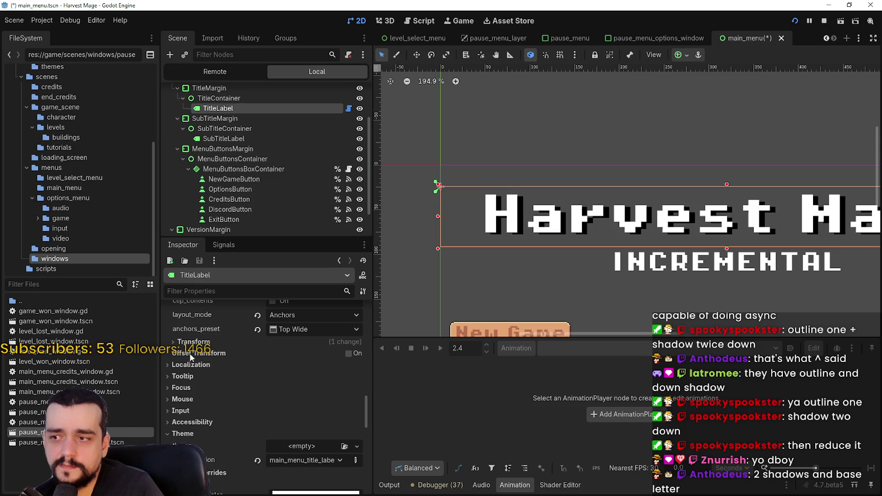
# Toggle the title's Offset Transform on and off, leaving it disabled
pyautogui.click(348, 353)
pyautogui.click(349, 354)
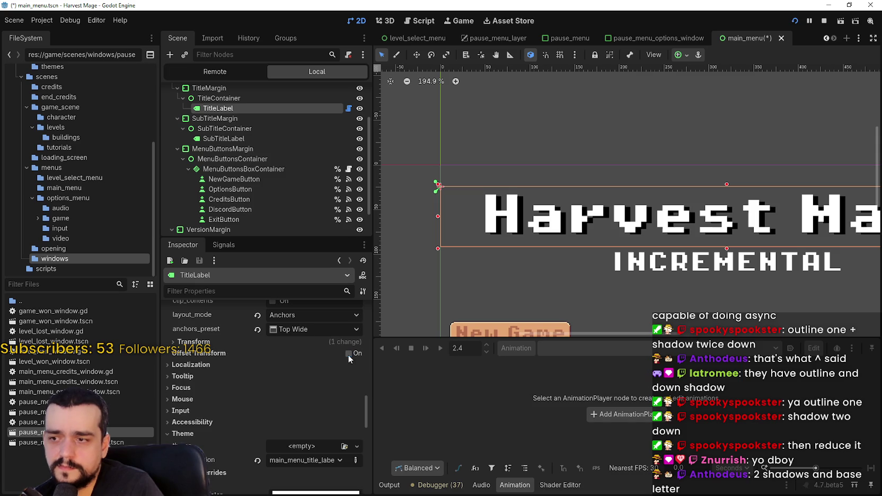
pyautogui.click(349, 353)
pyautogui.click(349, 353)
# Expand the Pixel Operator 8 Bold font's Resource section to show its game/assets/fonts path
pyautogui.scroll(-3, 241, 411)
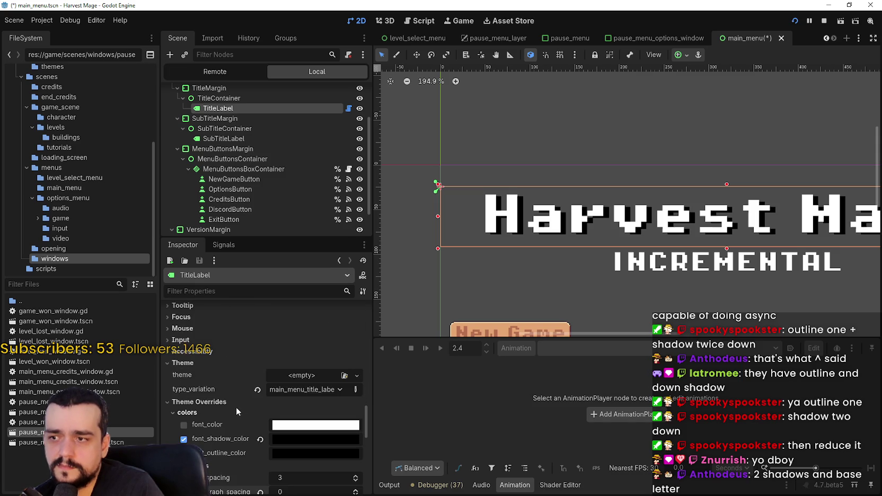
pyautogui.scroll(-3, 227, 418)
pyautogui.scroll(-3, 212, 430)
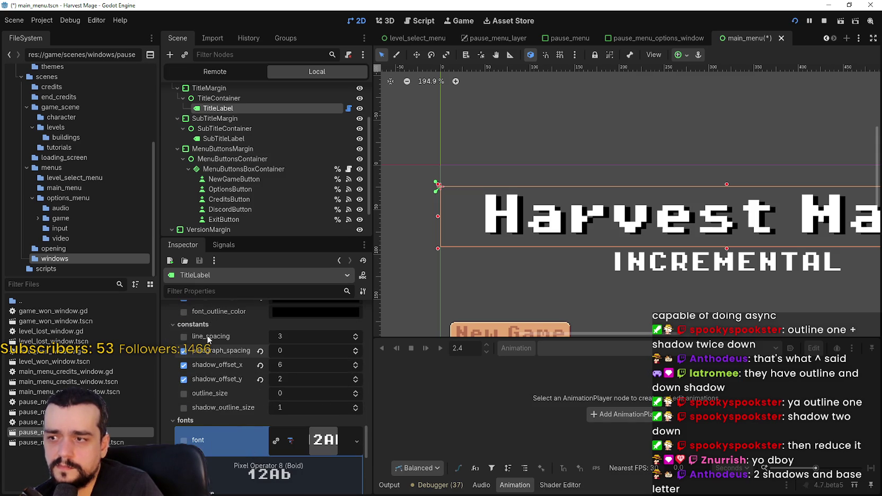
pyautogui.scroll(-1, 631, 228)
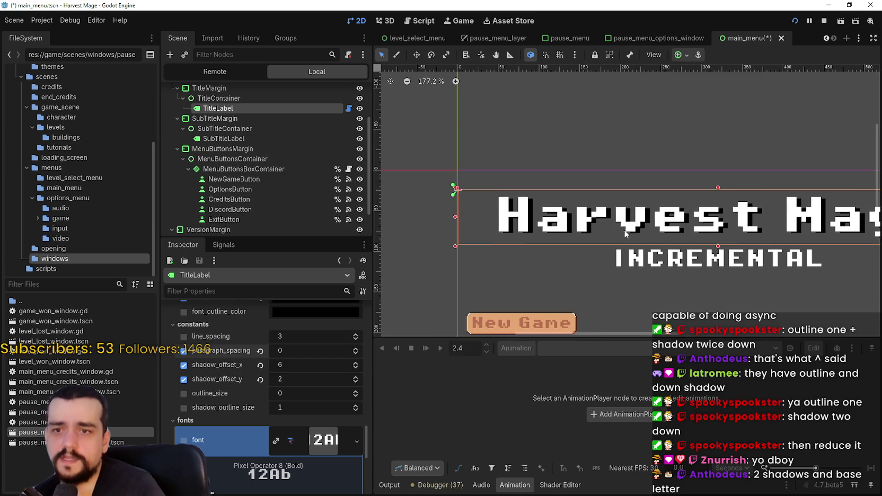
pyautogui.scroll(-3, 625, 233)
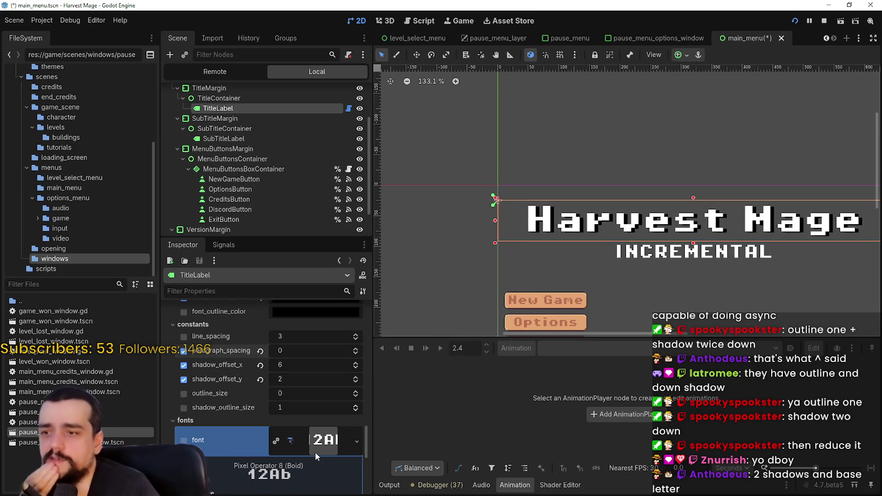
pyautogui.scroll(-2, 314, 446)
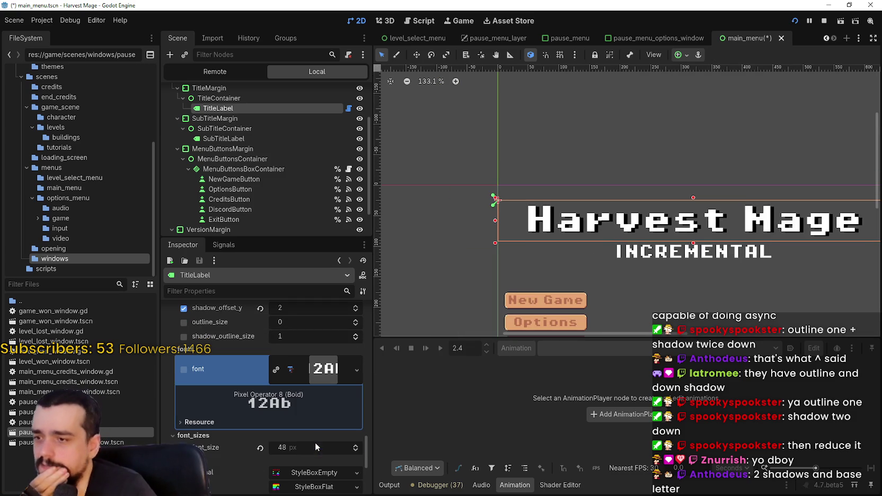
pyautogui.click(189, 422)
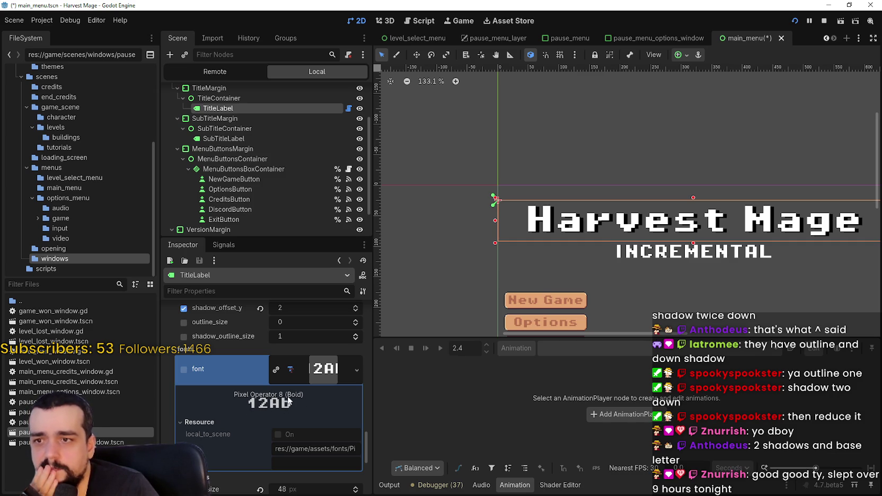
pyautogui.scroll(-3, 300, 411)
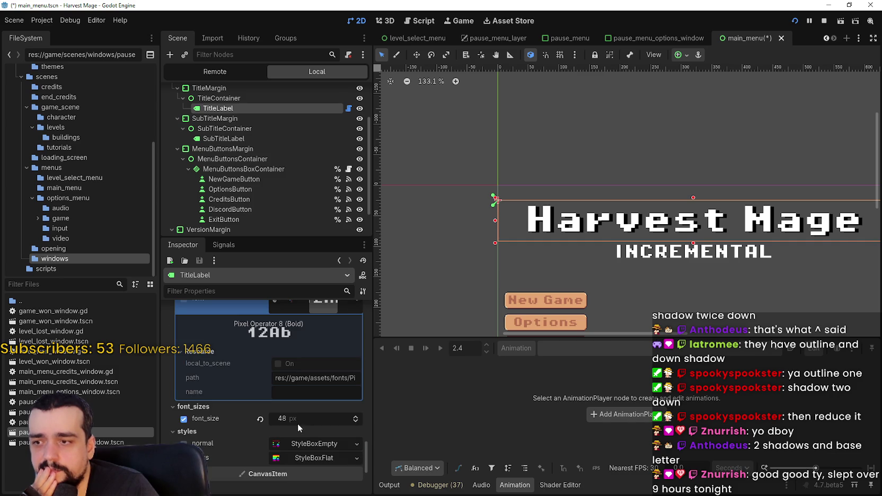
# Set the title's font_size override to 8
pyautogui.hotkey('ctrl', '=')
pyautogui.click(342, 418)
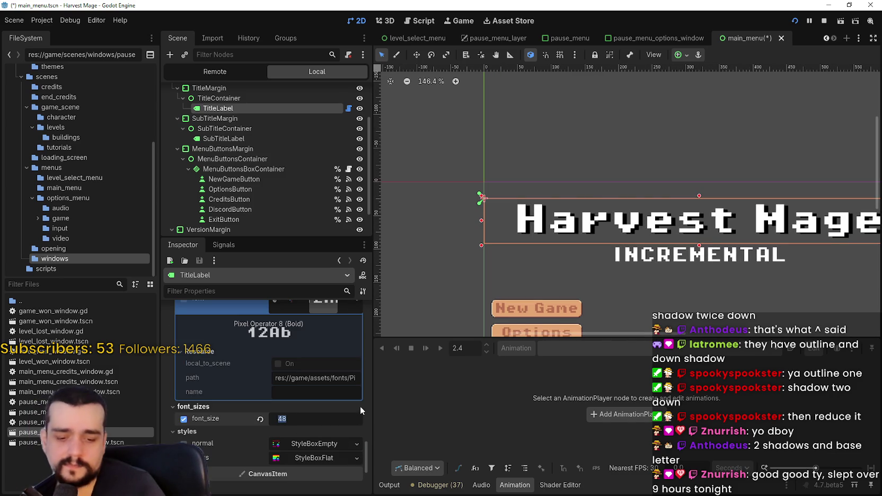
pyautogui.write('8')
pyautogui.press('Return')
# Lower the title shadow offset to 1 horizontally and 0 vertically
pyautogui.scroll(13, 694, 226)
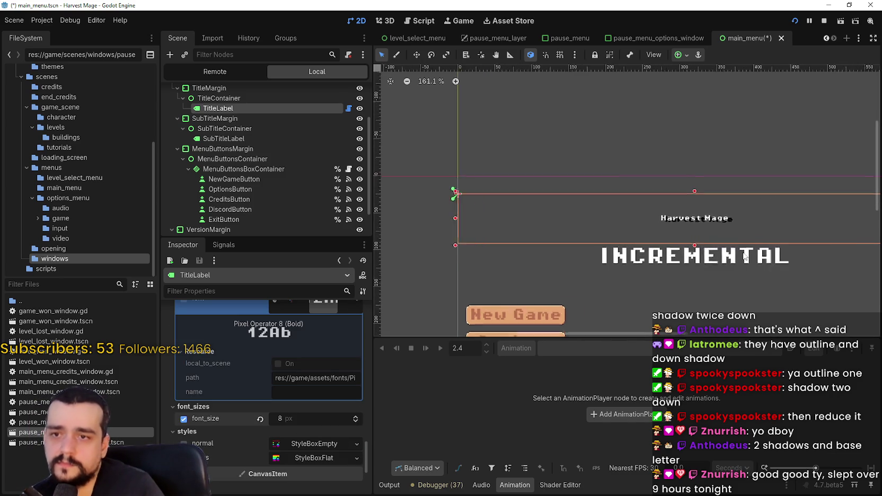
pyautogui.scroll(8, 657, 241)
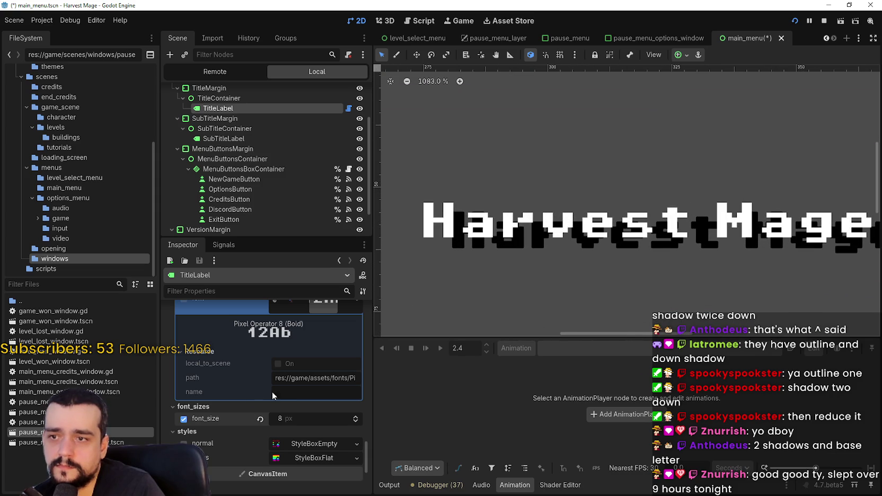
pyautogui.scroll(3, 320, 452)
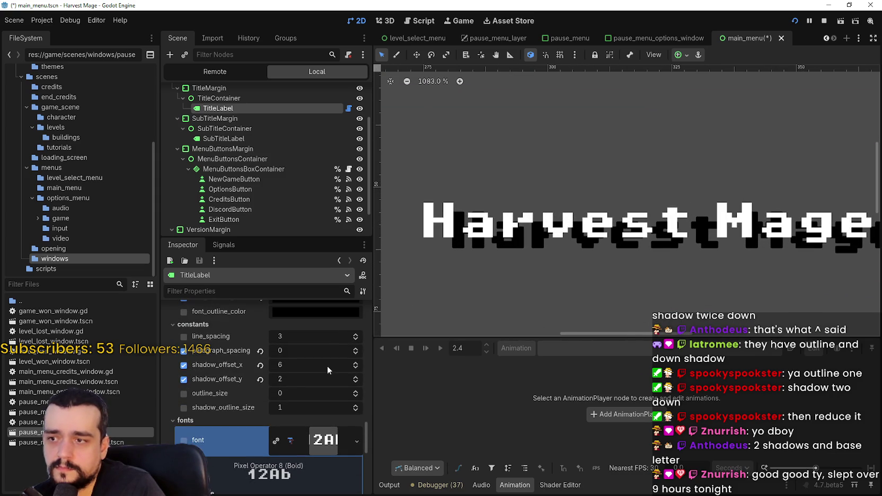
pyautogui.click(355, 368)
pyautogui.click(355, 367)
pyautogui.click(355, 368)
pyautogui.click(355, 367)
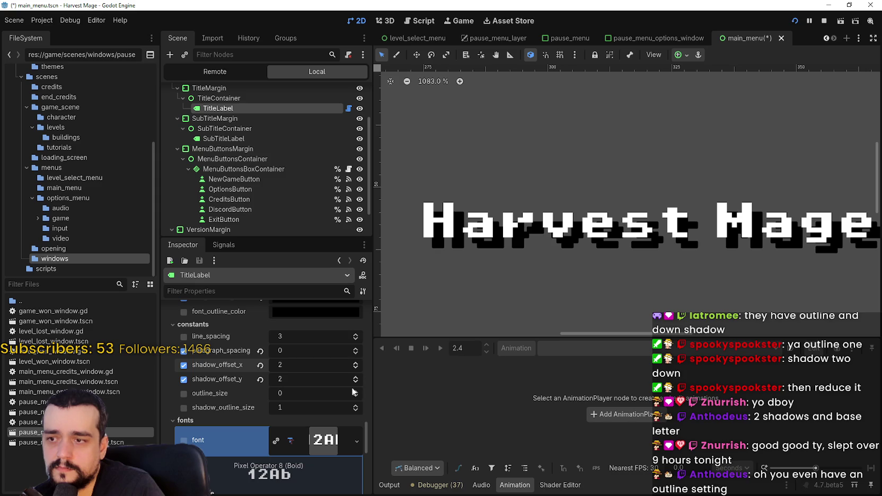
pyautogui.click(355, 382)
pyautogui.click(355, 383)
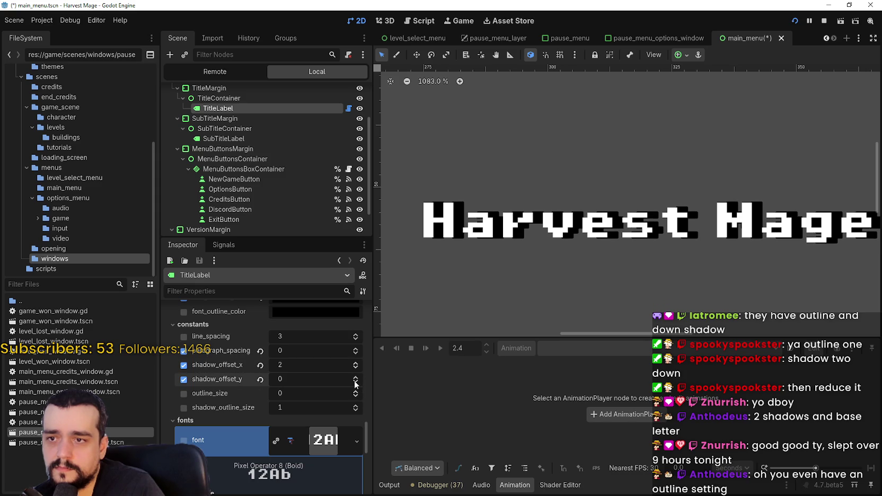
pyautogui.scroll(4, 458, 232)
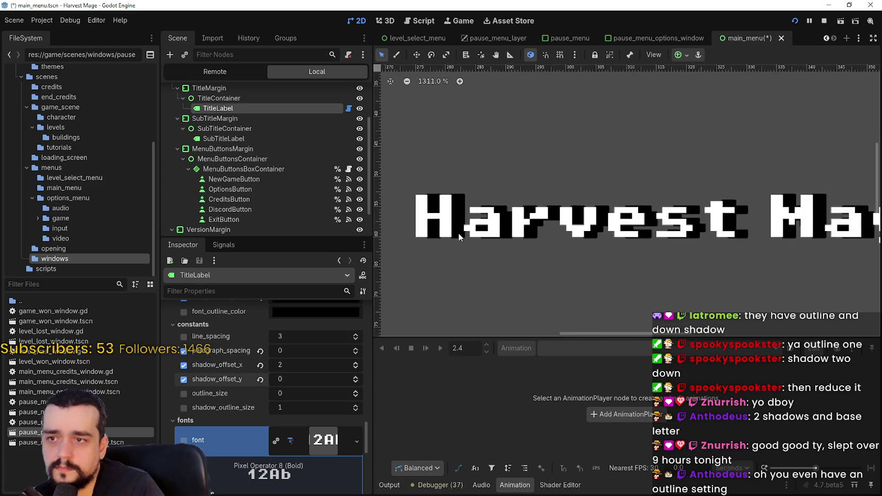
pyautogui.click(355, 368)
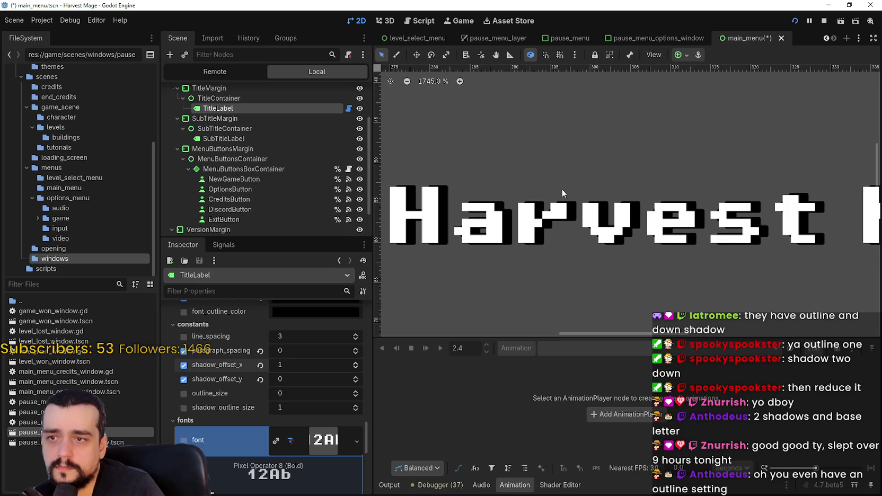
pyautogui.scroll(-6, 560, 191)
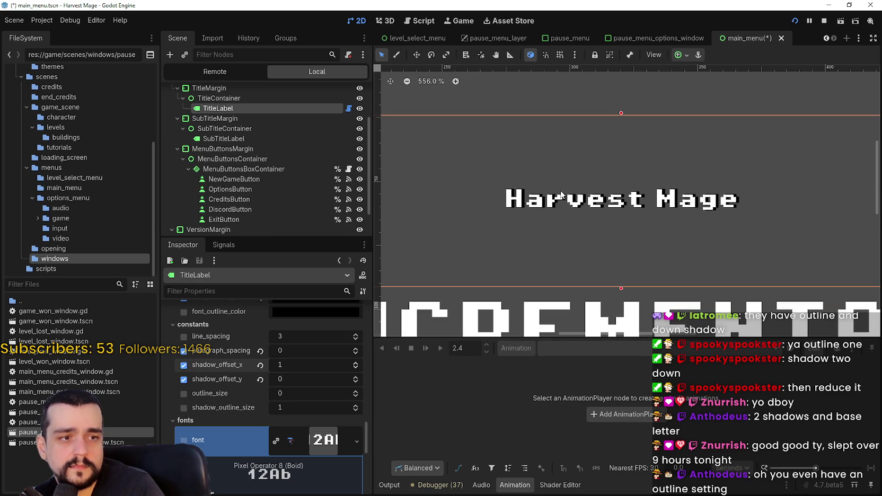
pyautogui.click(355, 391)
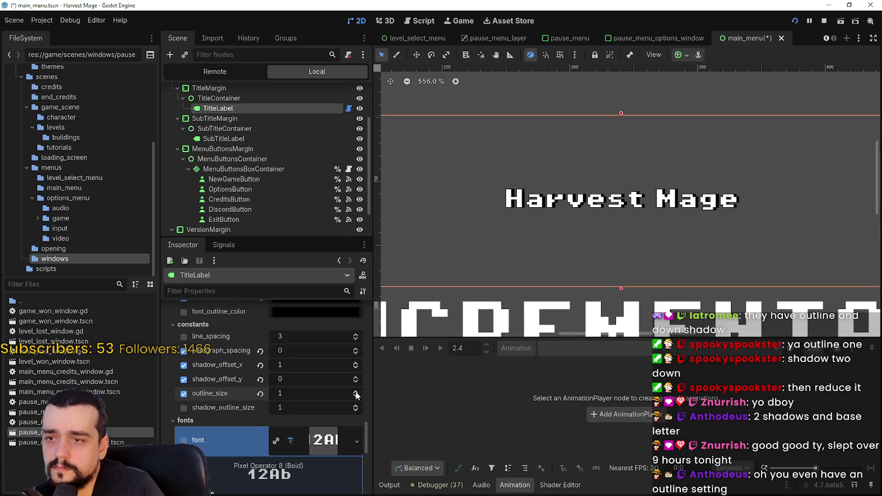
pyautogui.scroll(-2, 485, 248)
pyautogui.scroll(4, 542, 188)
pyautogui.scroll(2, 542, 188)
pyautogui.scroll(3, 323, 392)
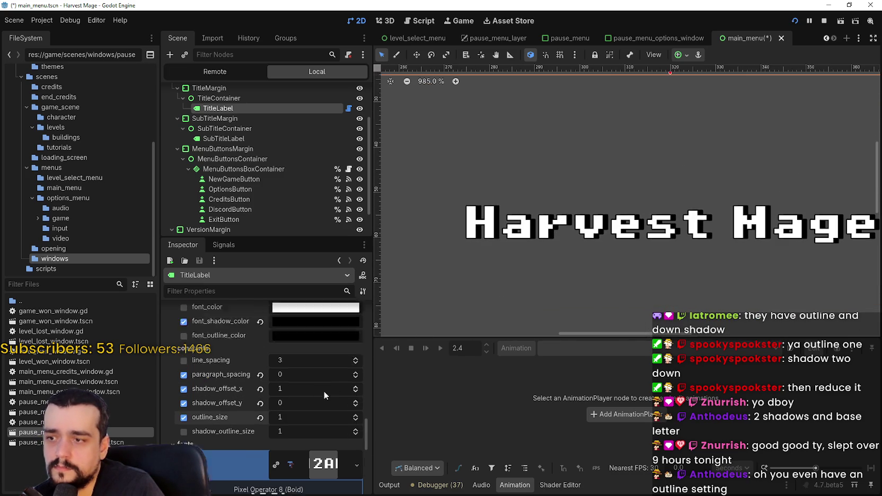
pyautogui.scroll(18, 515, 196)
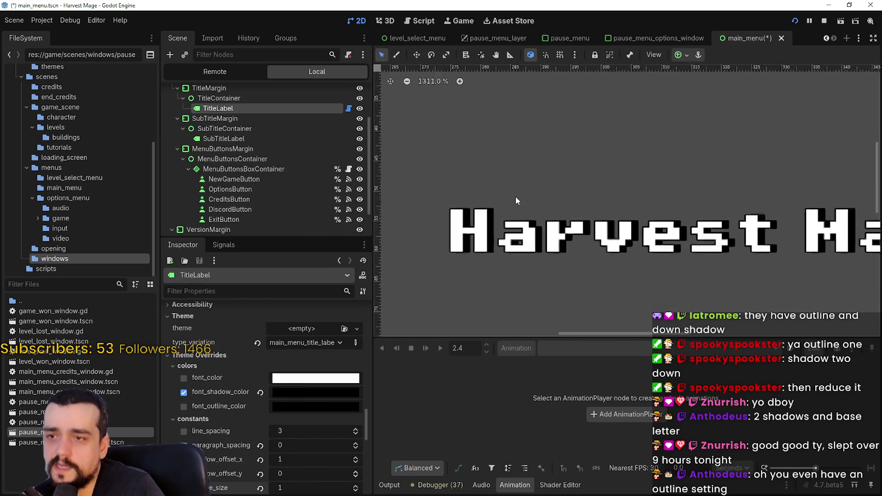
pyautogui.scroll(7, 493, 267)
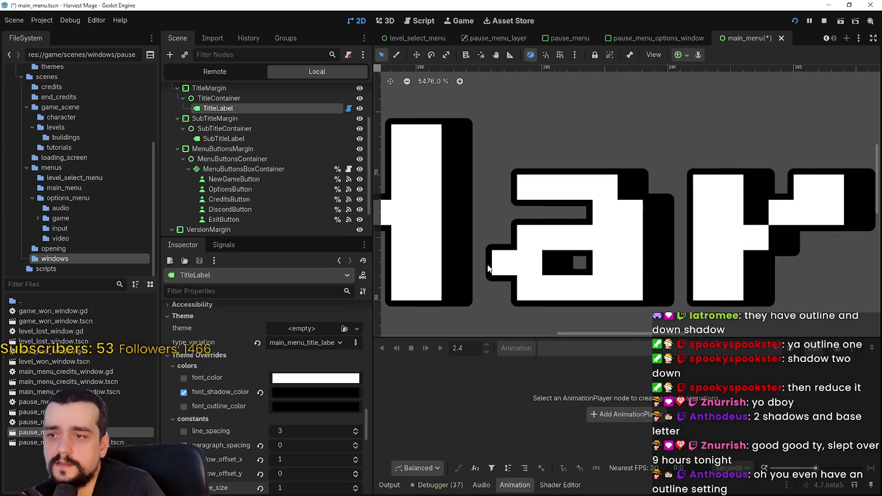
pyautogui.scroll(-2, 568, 260)
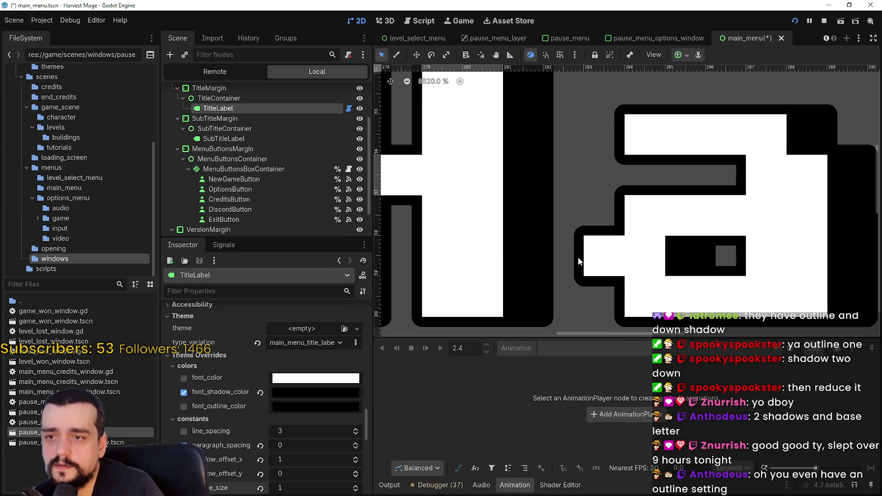
pyautogui.scroll(-10, 535, 248)
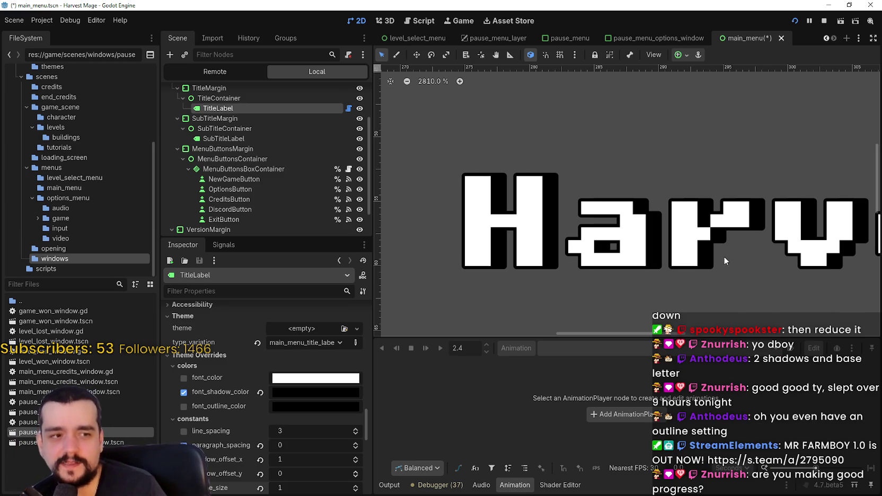
pyautogui.scroll(-5, 723, 257)
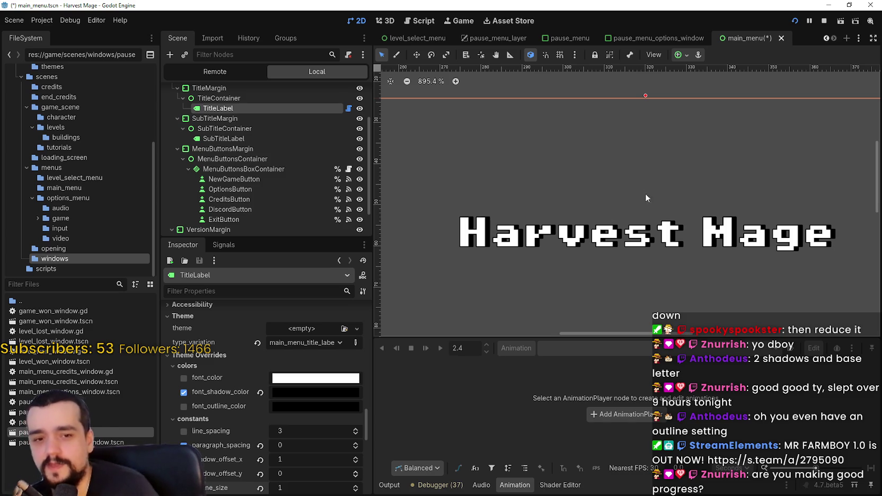
pyautogui.scroll(-1, 288, 433)
pyautogui.scroll(2, 304, 416)
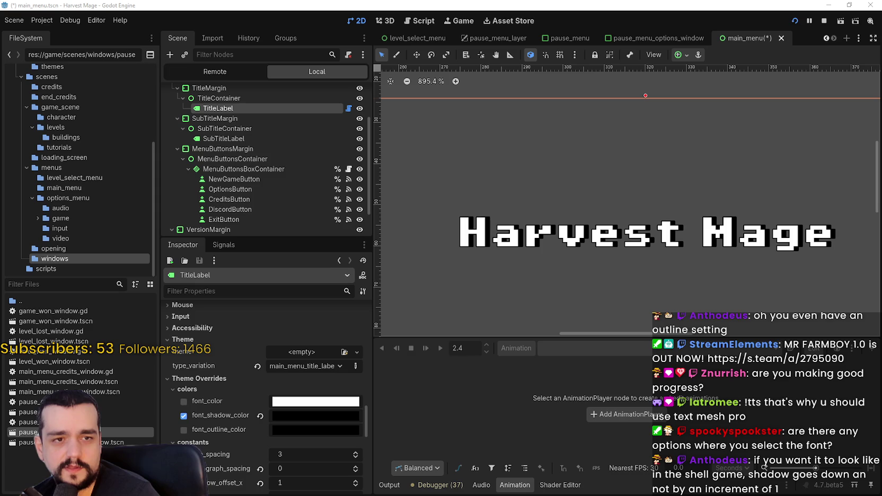
pyautogui.scroll(-2, 232, 418)
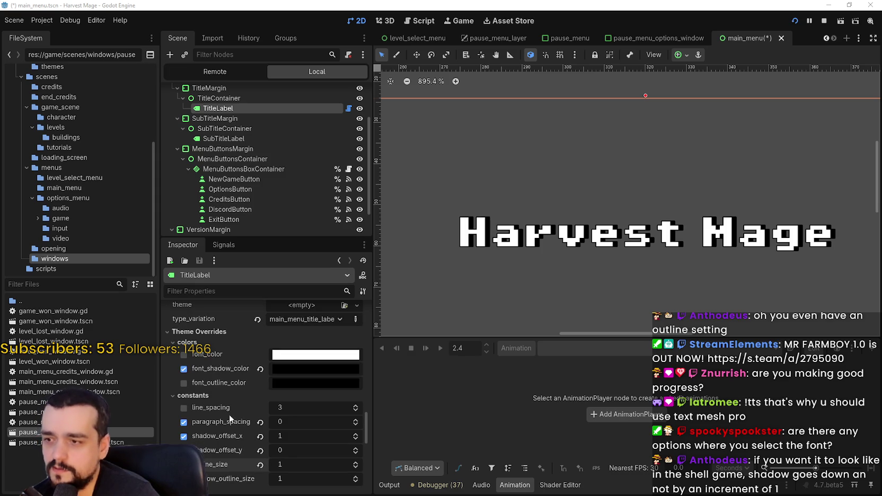
pyautogui.scroll(2, 234, 381)
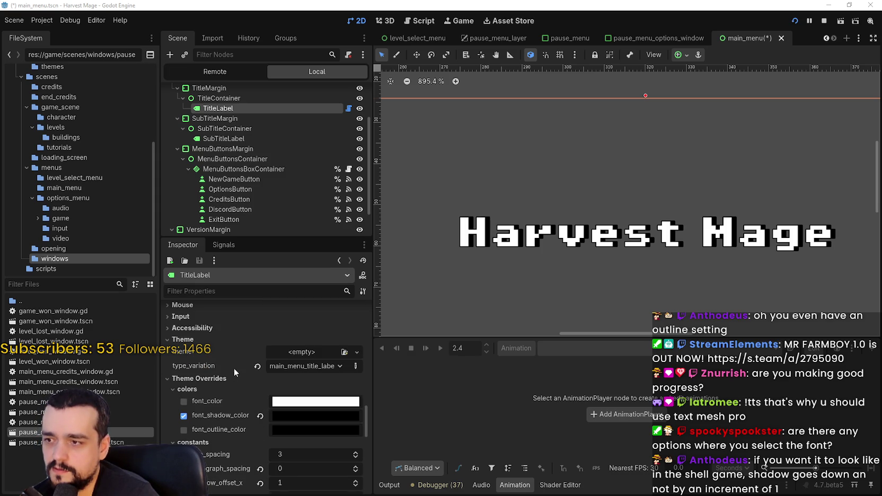
pyautogui.scroll(-4, 213, 421)
pyautogui.scroll(-5, 226, 431)
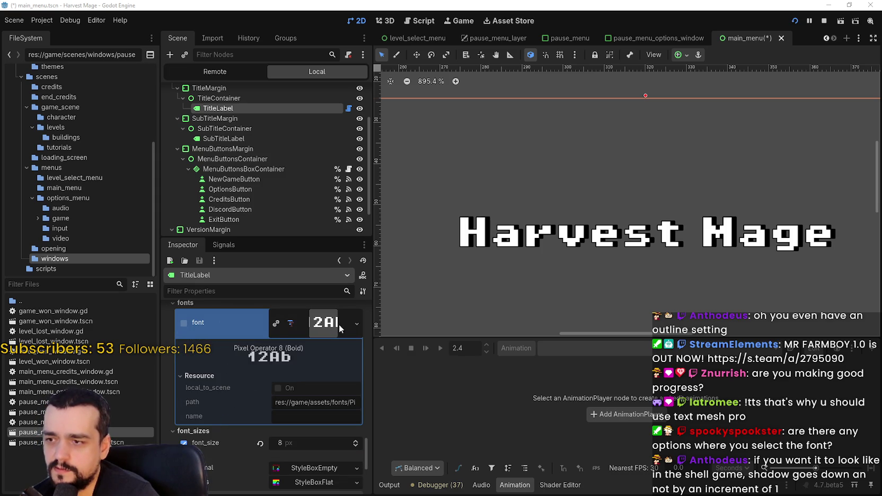
pyautogui.click(340, 326)
pyautogui.click(357, 324)
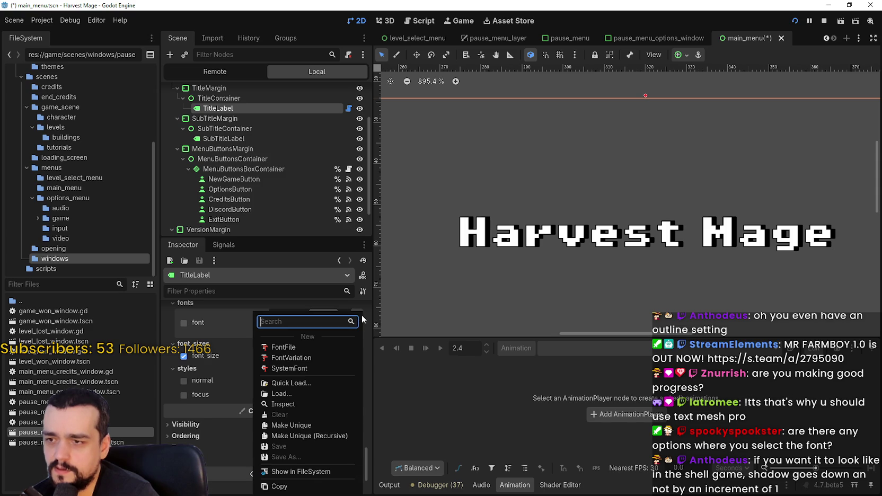
pyautogui.click(389, 398)
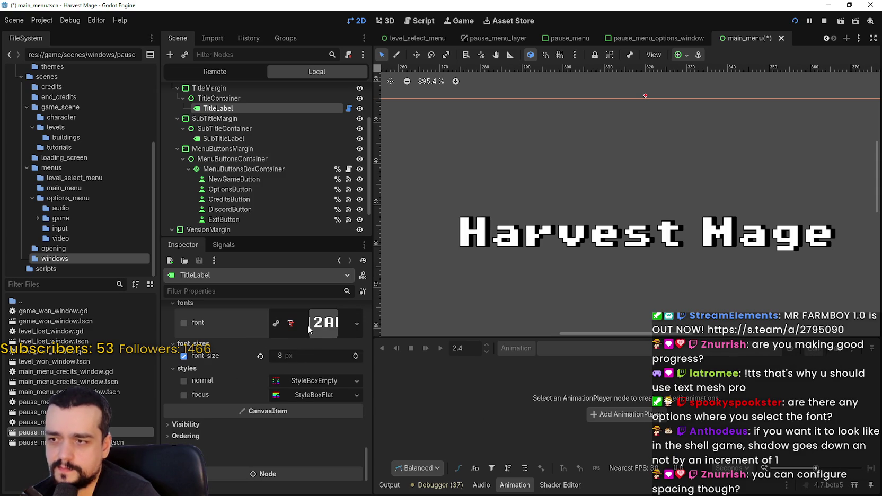
pyautogui.click(329, 328)
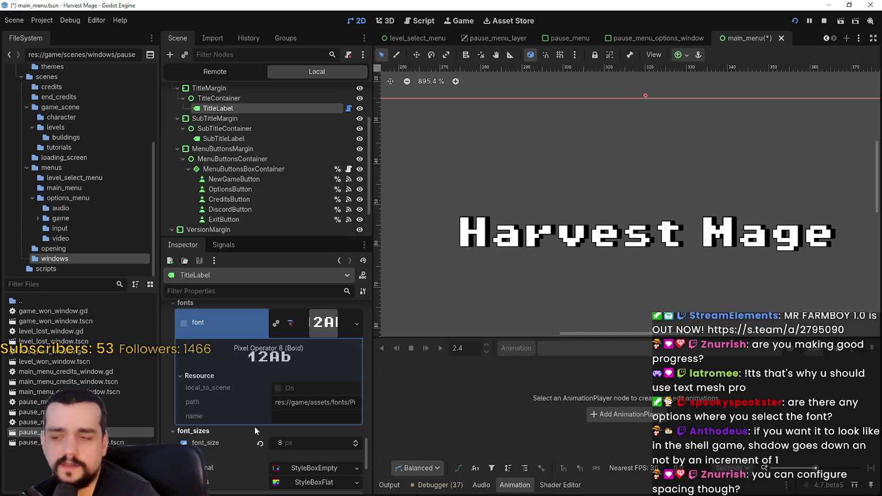
pyautogui.scroll(-1, 257, 441)
pyautogui.scroll(-2, 256, 444)
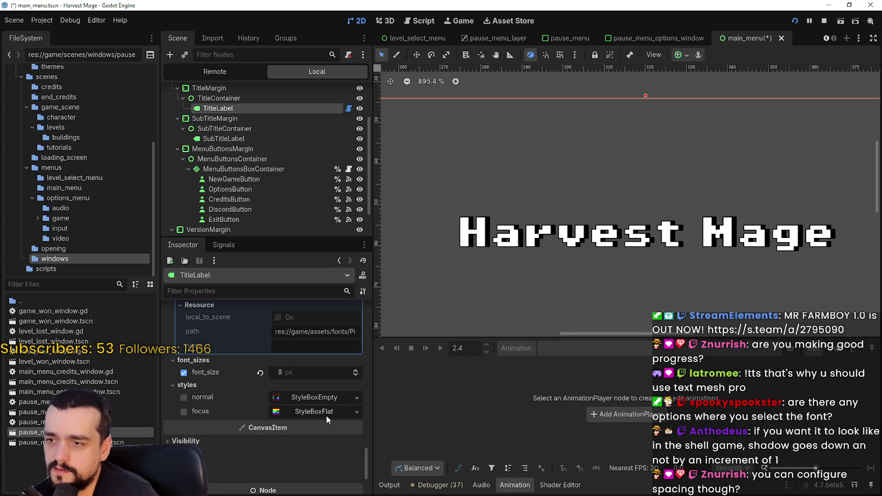
pyautogui.scroll(-3, 313, 403)
pyautogui.click(324, 340)
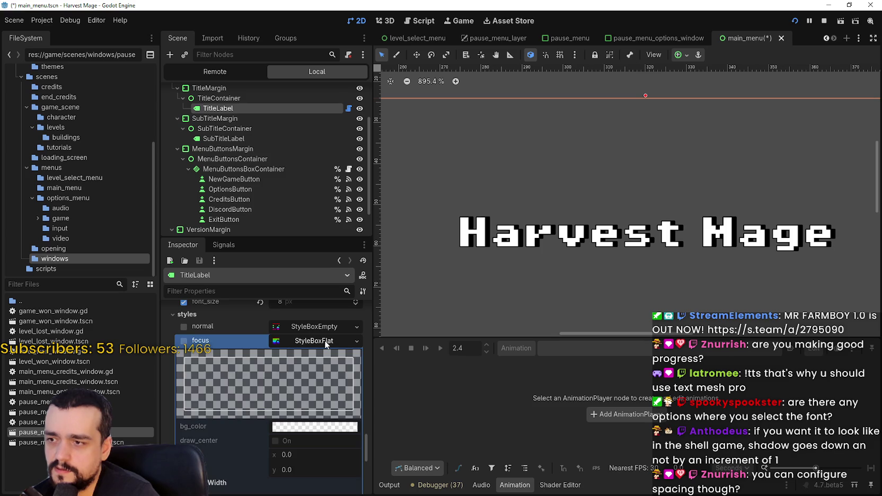
pyautogui.click(322, 328)
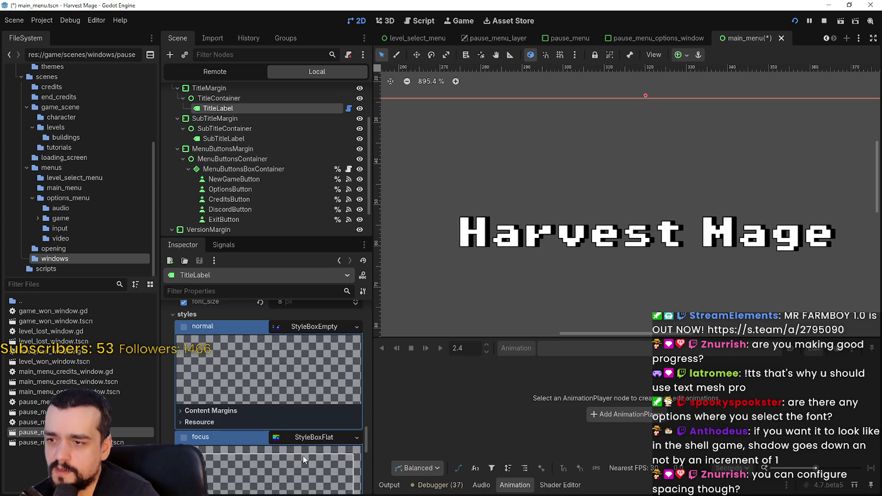
pyautogui.scroll(-3, 302, 455)
pyautogui.click(208, 340)
pyautogui.click(214, 344)
pyautogui.scroll(7, 286, 398)
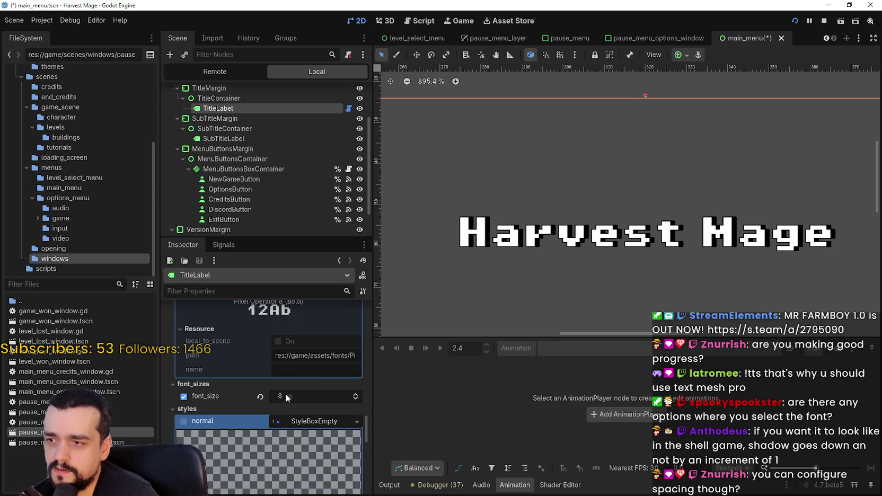
pyautogui.scroll(3, 308, 417)
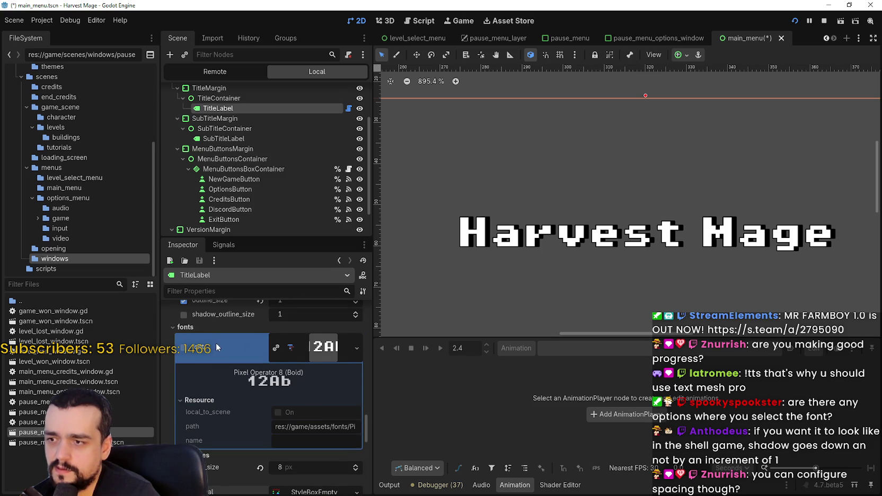
# Create a New FontVariation for the title with PixelOperator8-Bold.ttf as its base_font
pyautogui.click(354, 349)
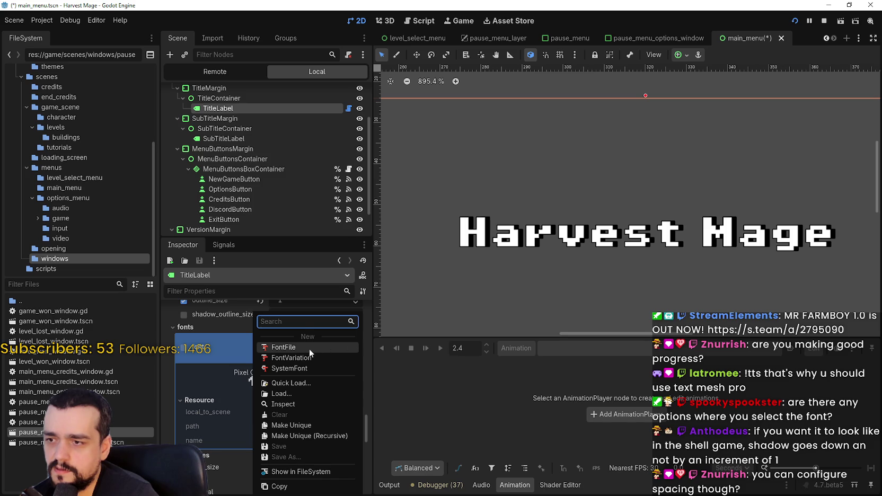
pyautogui.click(298, 357)
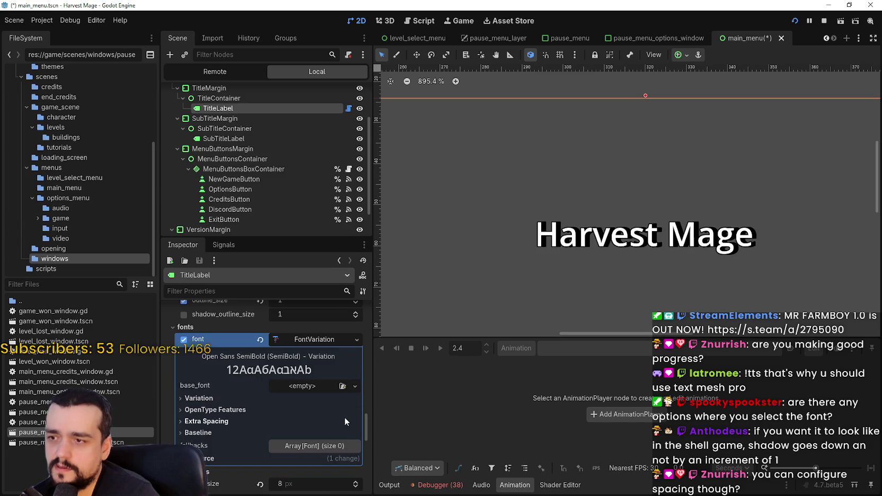
pyautogui.scroll(4, 631, 254)
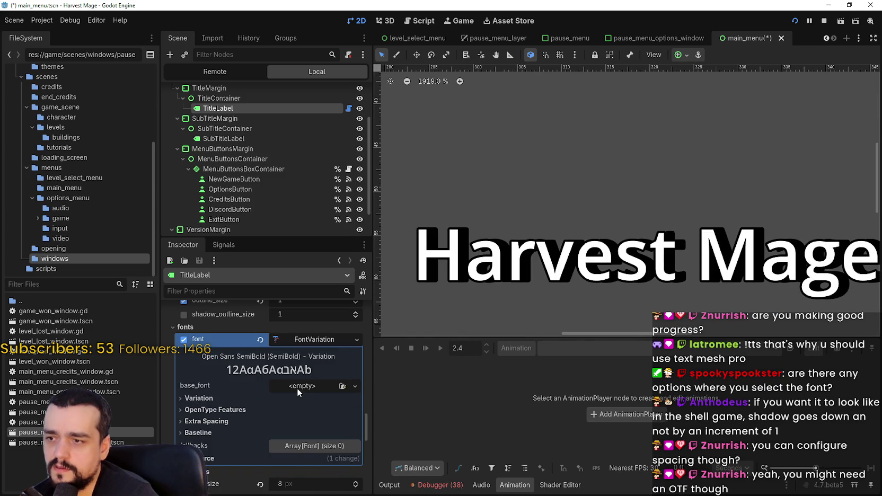
pyautogui.click(205, 399)
pyautogui.click(204, 400)
pyautogui.click(320, 385)
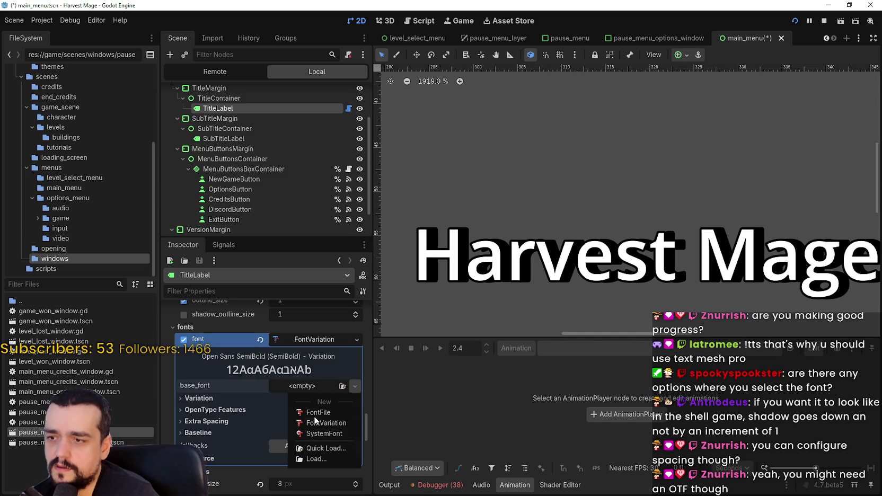
pyautogui.click(325, 448)
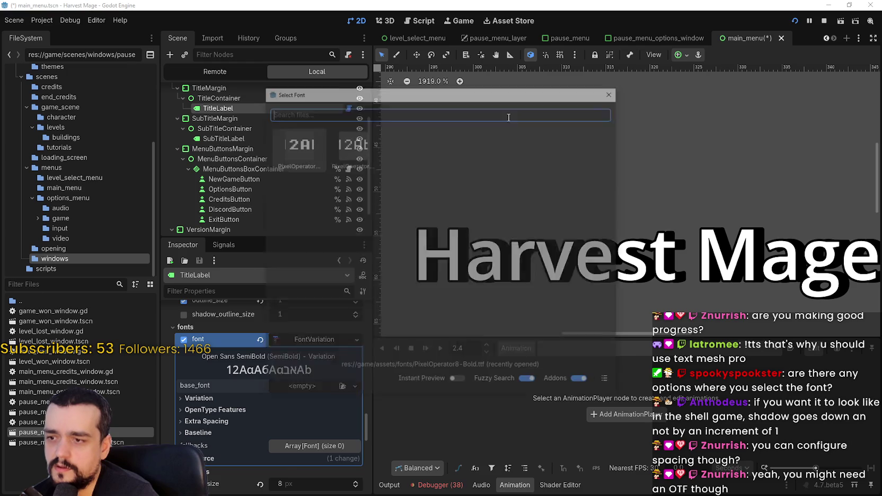
pyautogui.click(605, 383)
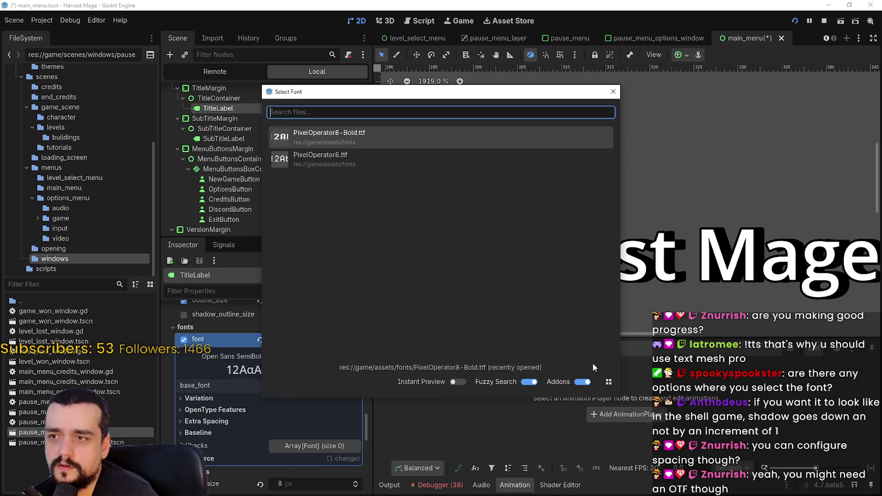
pyautogui.doubleClick(337, 138)
# Set the FontVariation's Extra Spacing glyph value to -1
pyautogui.scroll(-2, 630, 228)
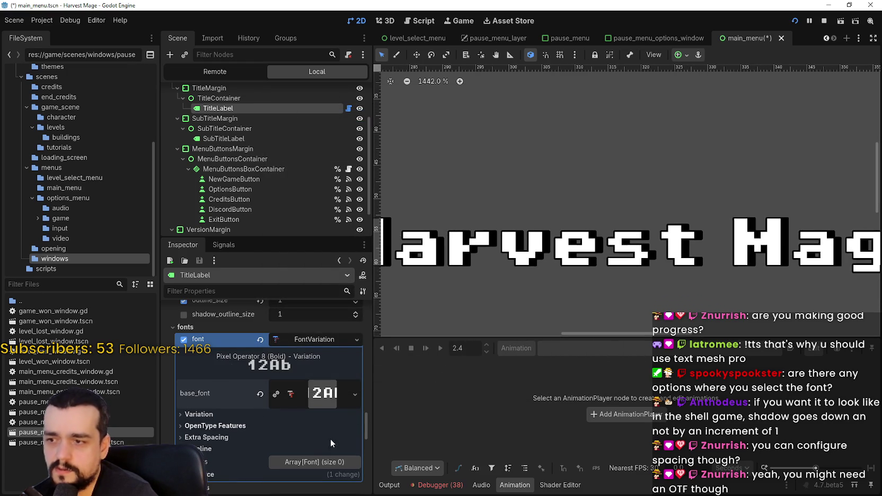
pyautogui.click(199, 415)
pyautogui.scroll(-2, 248, 427)
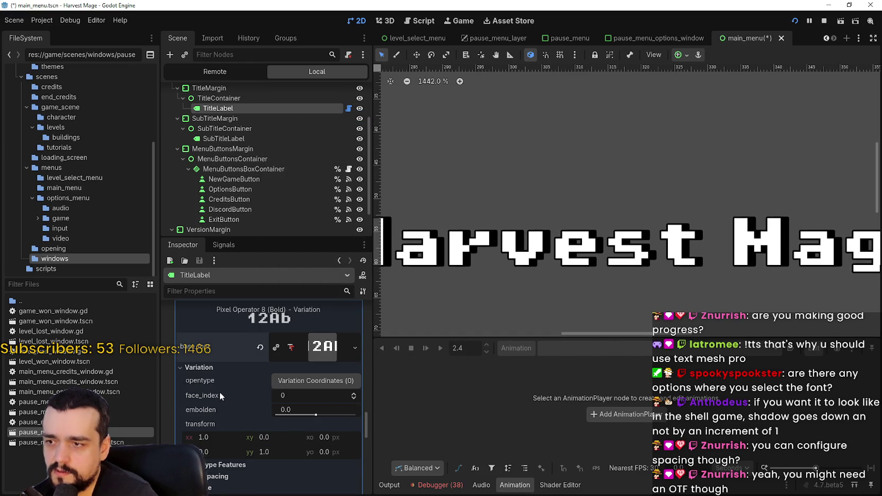
pyautogui.scroll(-3, 246, 408)
pyautogui.click(225, 406)
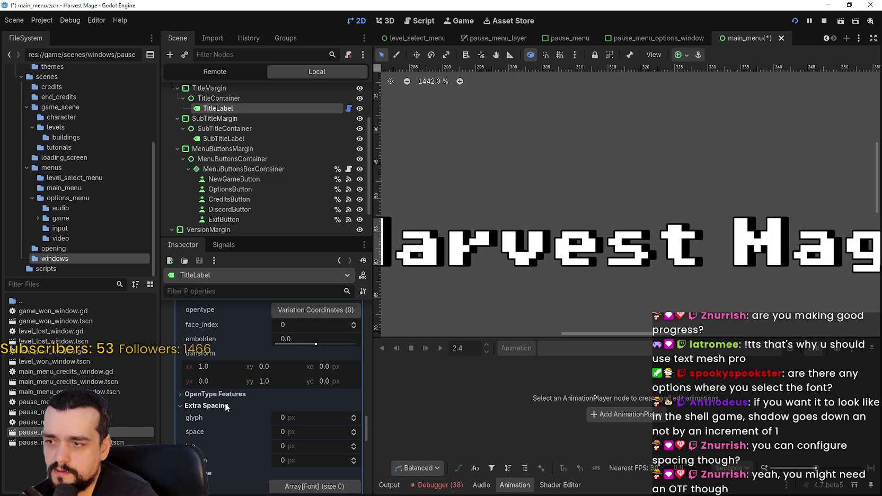
pyautogui.scroll(-1, 540, 288)
pyautogui.scroll(8, 540, 289)
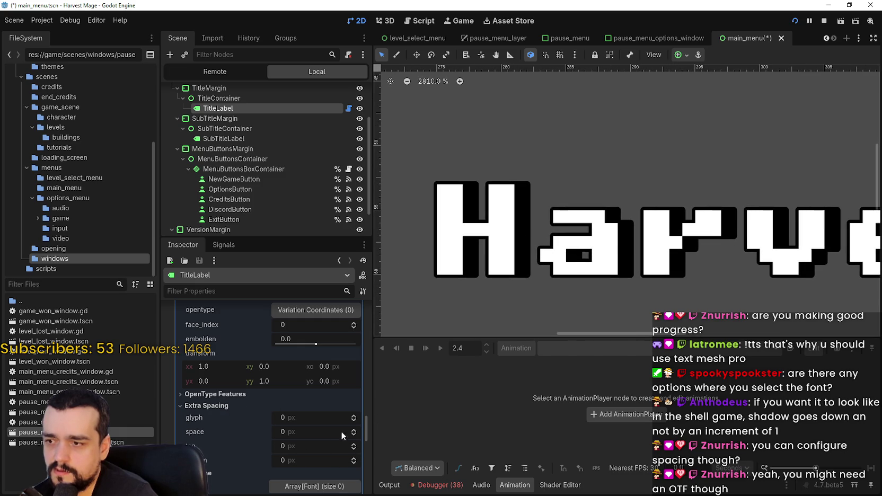
pyautogui.click(354, 422)
pyautogui.scroll(-3, 413, 248)
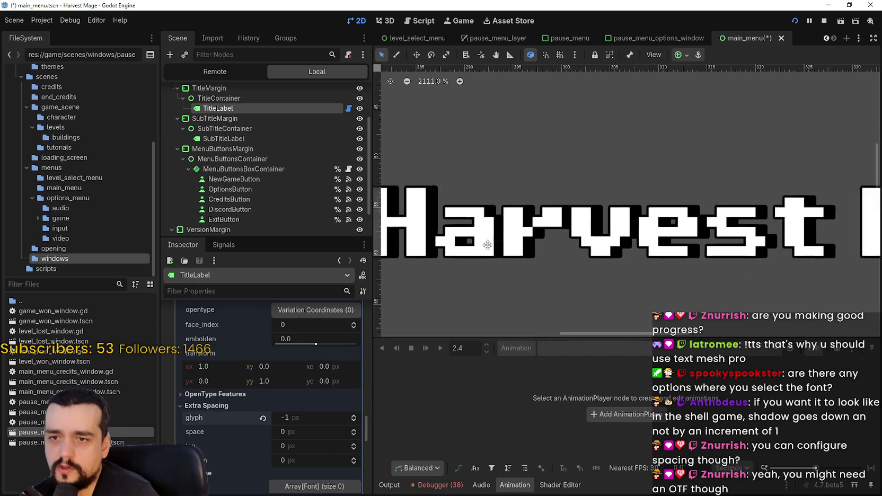
pyautogui.hscroll(3, 414, 248)
pyautogui.hscroll(5, 414, 248)
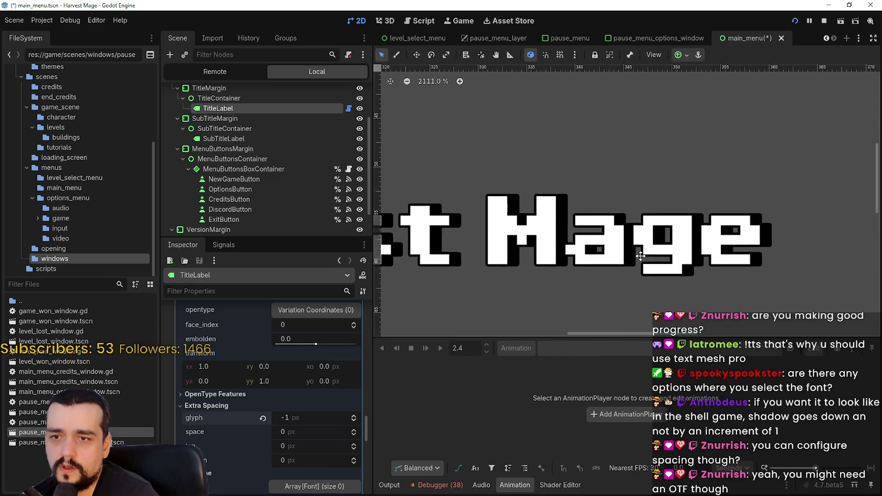
pyautogui.scroll(8, 635, 248)
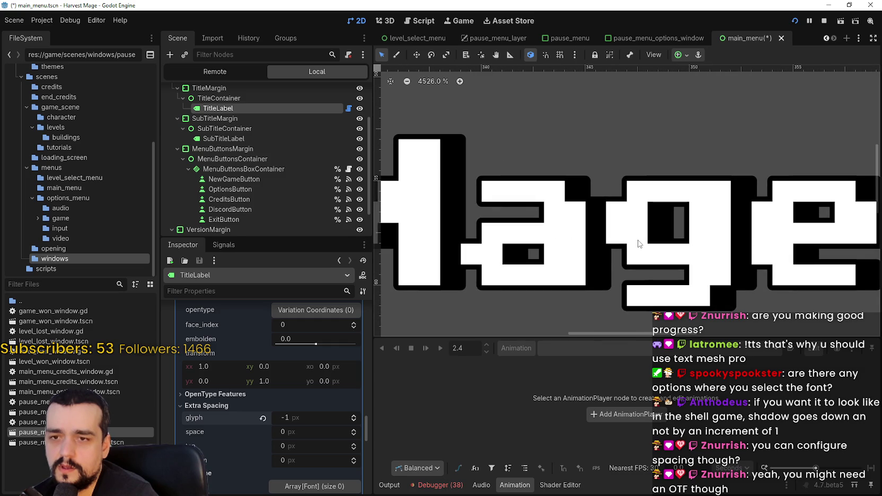
pyautogui.scroll(-2, 265, 231)
pyautogui.scroll(5, 296, 453)
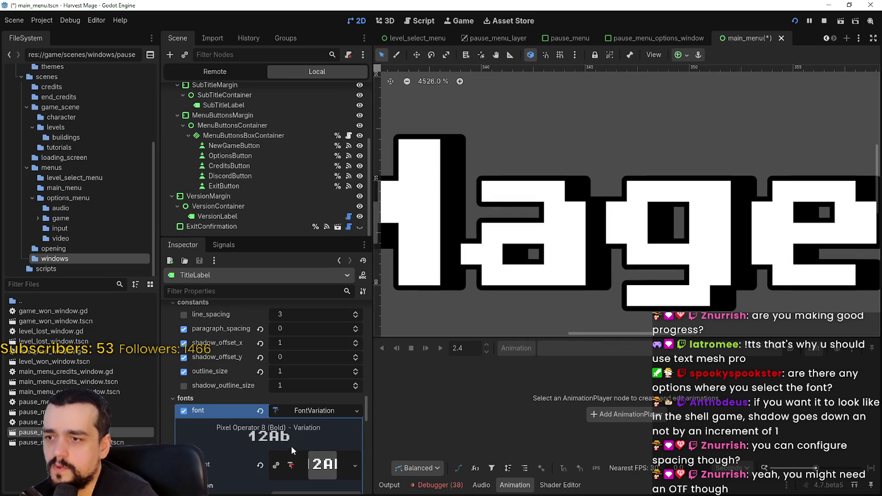
# Set the title's outline_size to 0 and try a shadow_offset_x of 2
pyautogui.scroll(4, 307, 448)
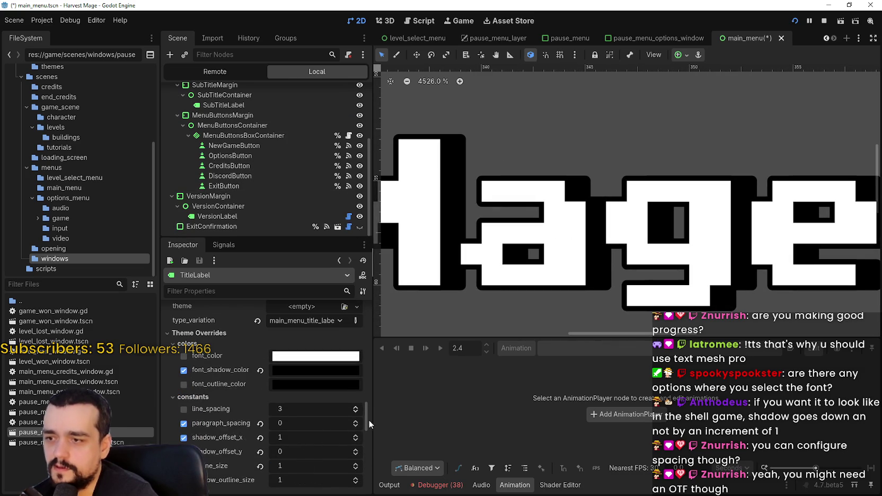
pyautogui.scroll(-1, 347, 408)
pyautogui.click(356, 446)
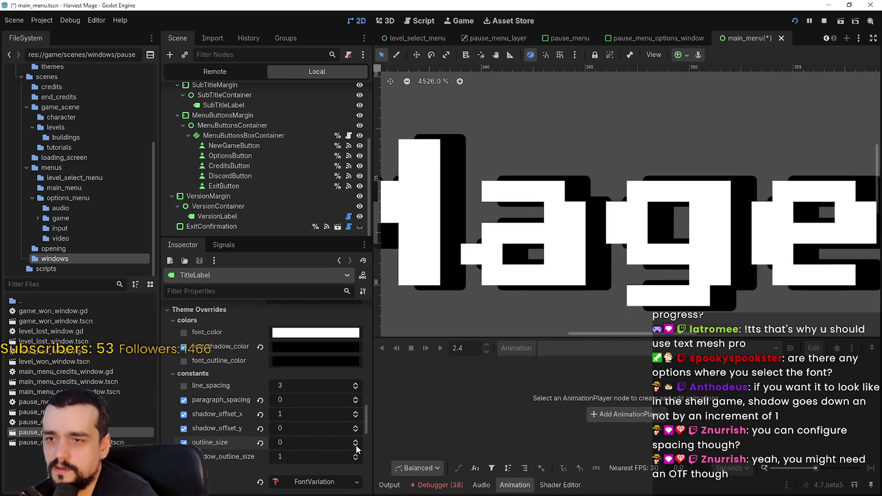
pyautogui.scroll(-5, 536, 238)
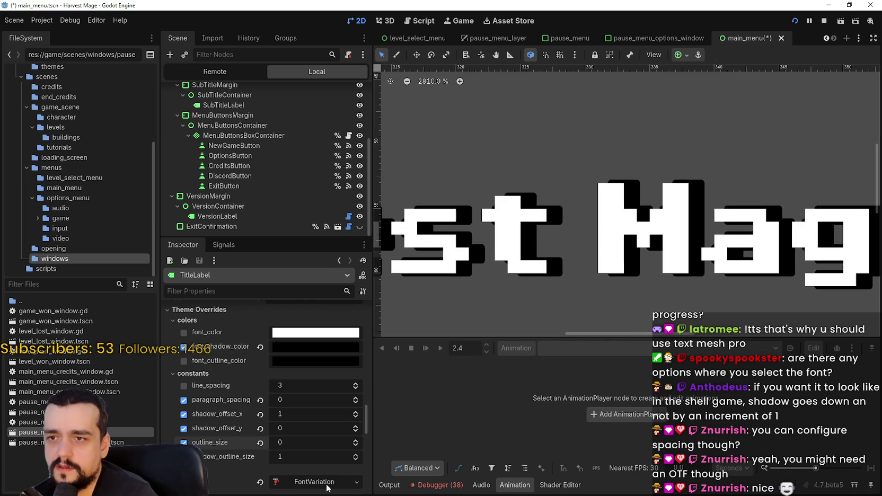
pyautogui.click(355, 412)
# Set shadow_outline_size to 0 and return shadow_offset_x to 1
pyautogui.scroll(-2, 509, 260)
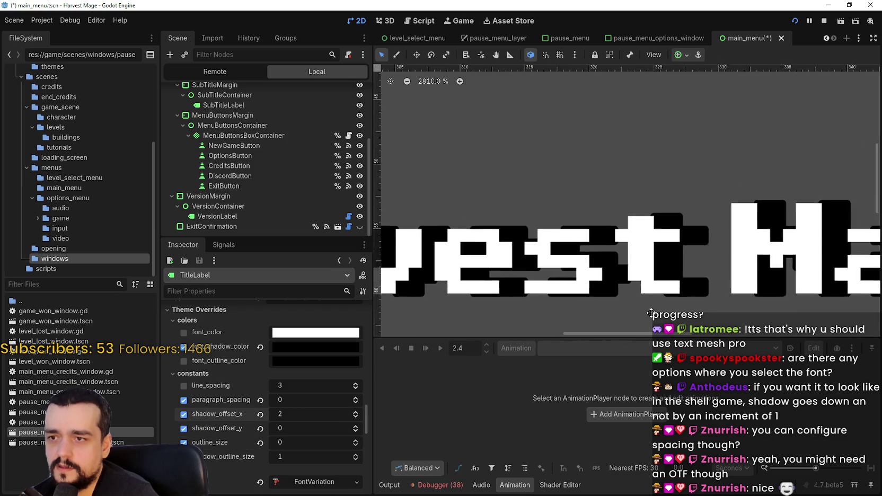
pyautogui.scroll(5, 510, 261)
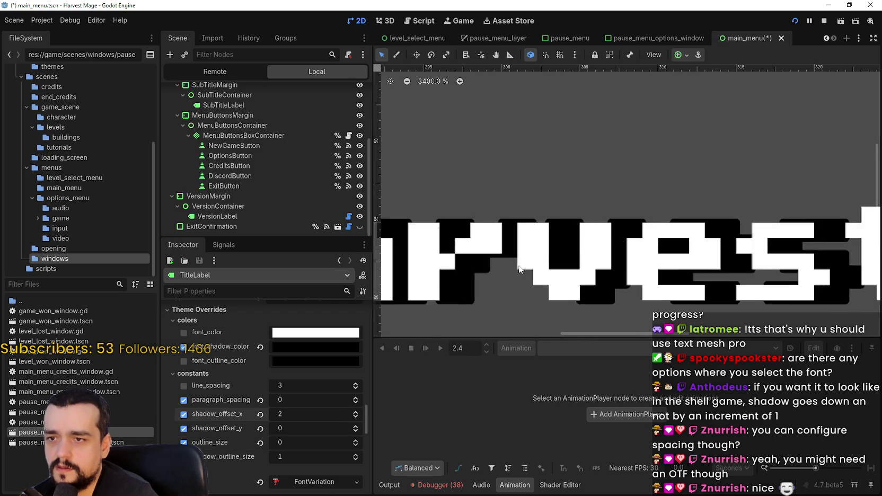
pyautogui.click(354, 461)
pyautogui.scroll(-3, 624, 260)
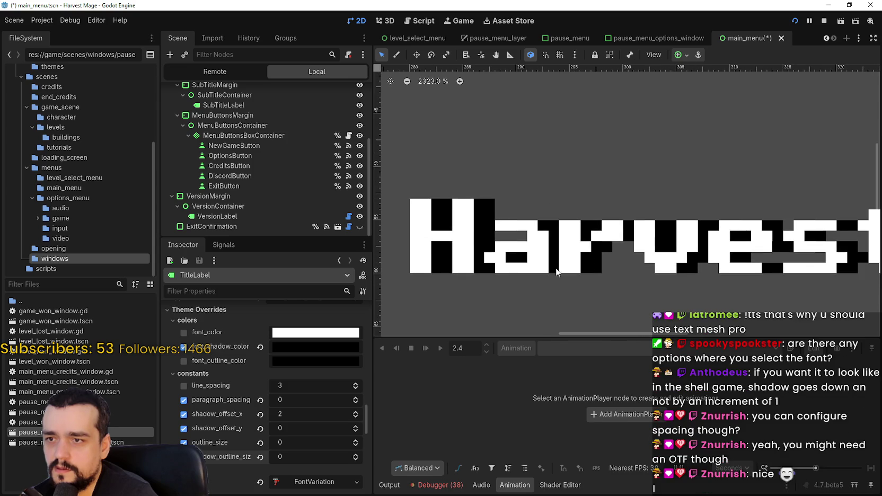
pyautogui.scroll(4, 555, 267)
pyautogui.click(355, 417)
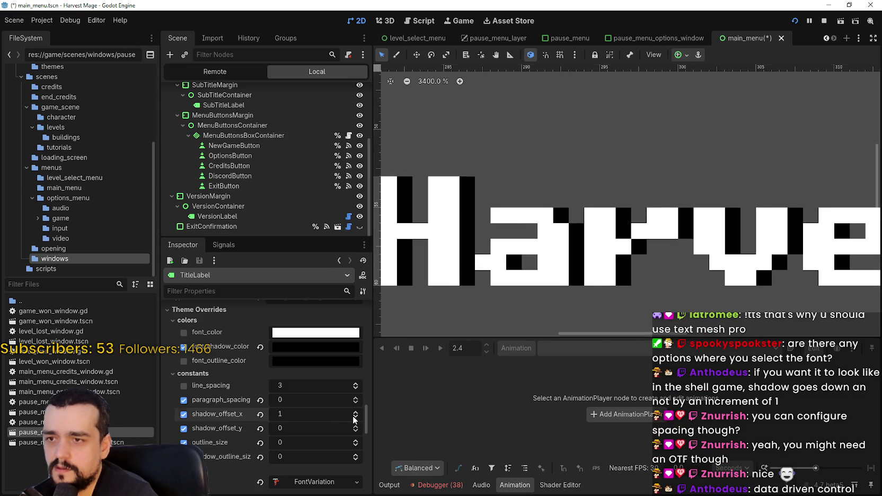
pyautogui.scroll(2, 525, 237)
pyautogui.scroll(-2, 527, 238)
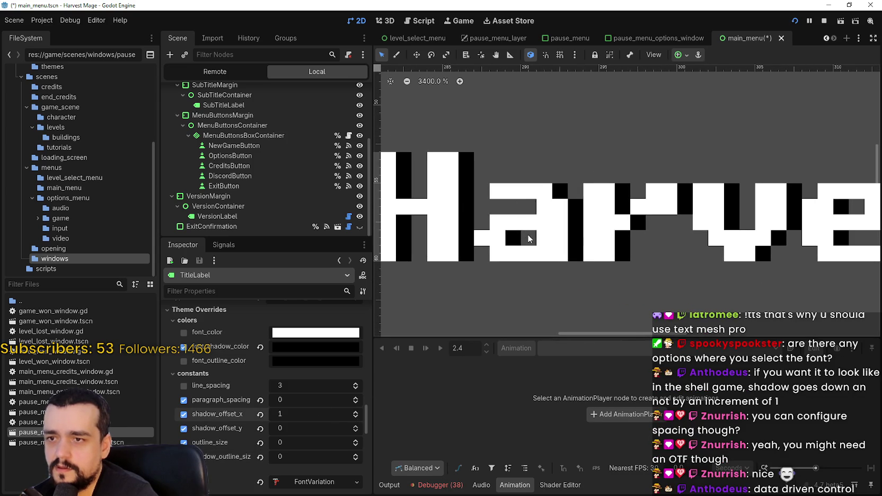
pyautogui.scroll(-2, 528, 238)
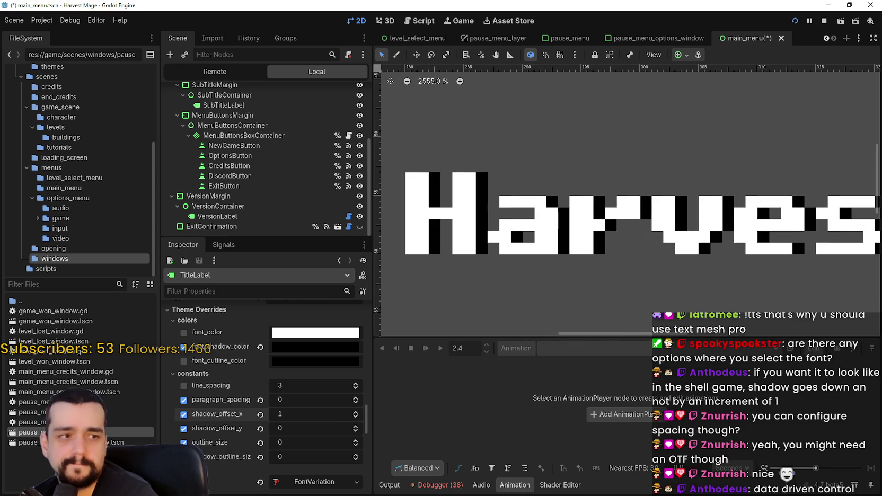
# Switch to Paint and reposition the options-menu reference screenshot window
pyautogui.hotkey('alt', 'Tab')
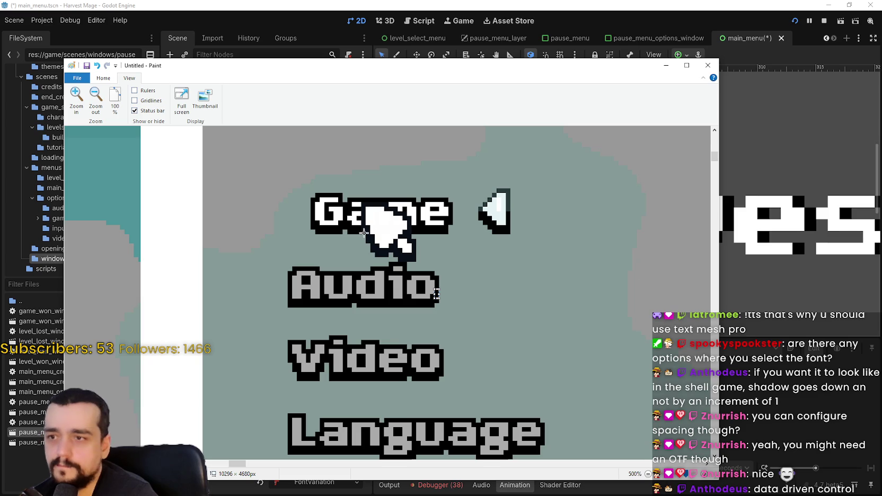
pyautogui.moveTo(384, 67)
pyautogui.mouseDown()
pyautogui.moveTo(551, 339)
pyautogui.moveTo(542, 116)
pyautogui.moveTo(521, 346)
pyautogui.moveTo(492, 93)
pyautogui.mouseUp()
# Revert the title's shadow colour and enable a black font outline colour
pyautogui.click(477, 56)
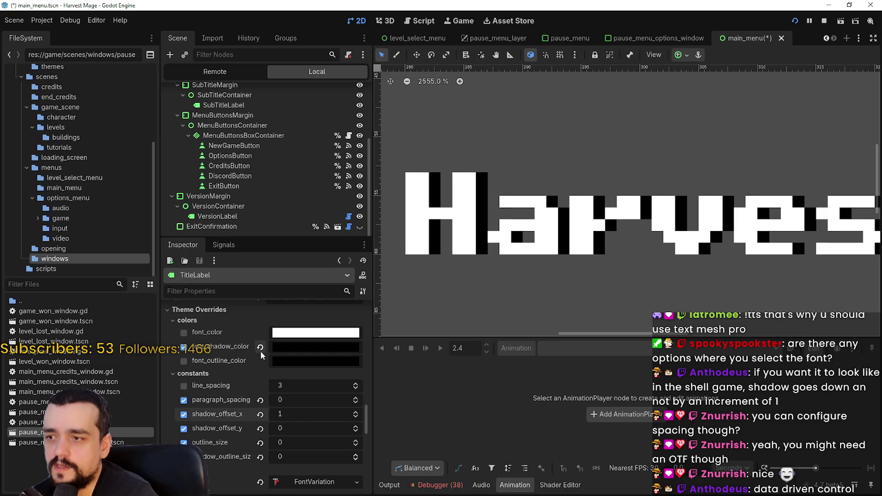
pyautogui.click(260, 347)
pyautogui.click(300, 359)
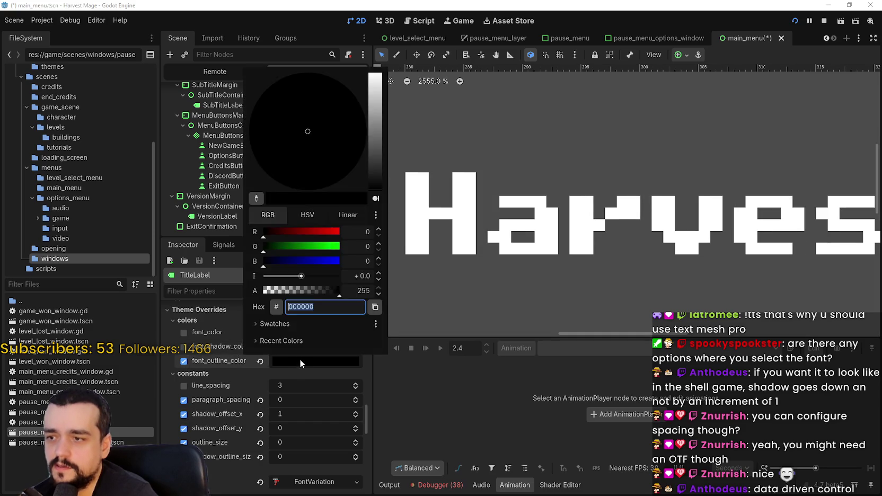
pyautogui.click(264, 459)
# Clear the shadow's horizontal and vertical offset overrides and raise outline size to 2
pyautogui.click(260, 413)
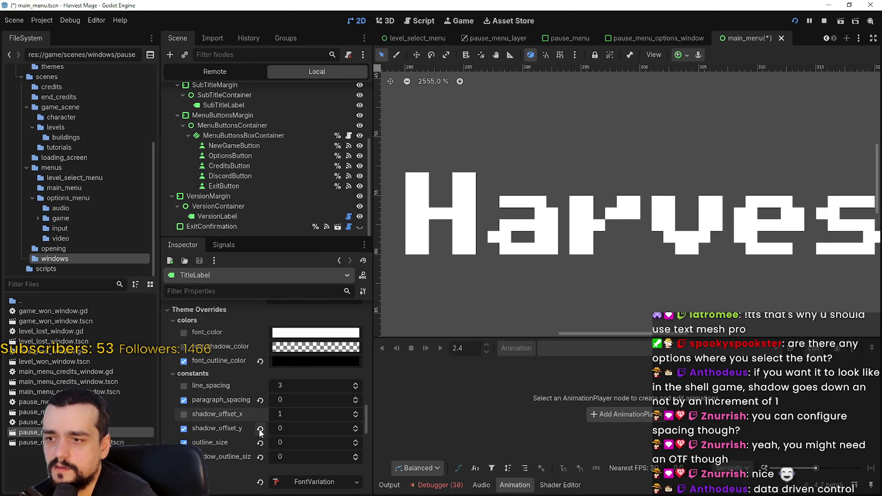
pyautogui.click(259, 428)
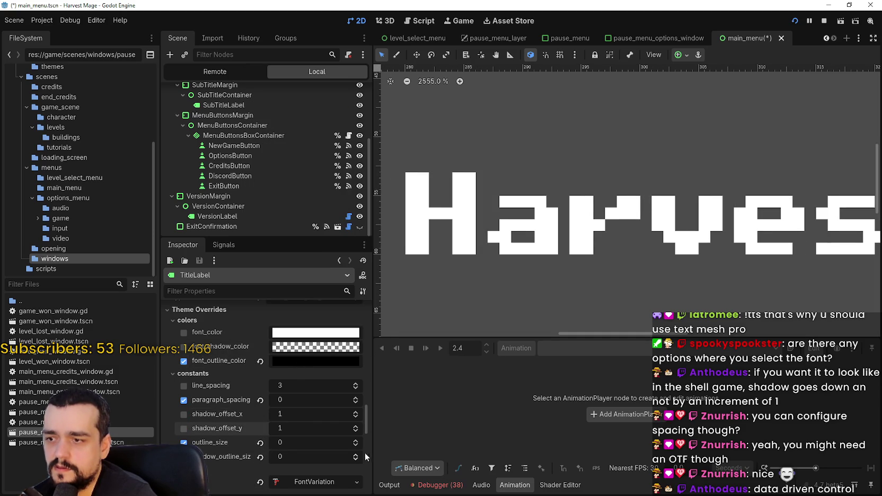
pyautogui.click(355, 441)
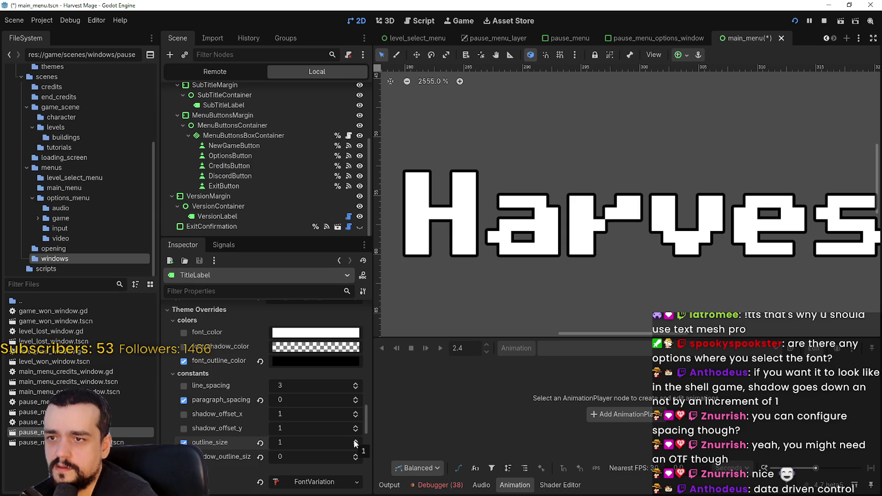
pyautogui.click(354, 442)
pyautogui.hotkey('alt', 'Tab')
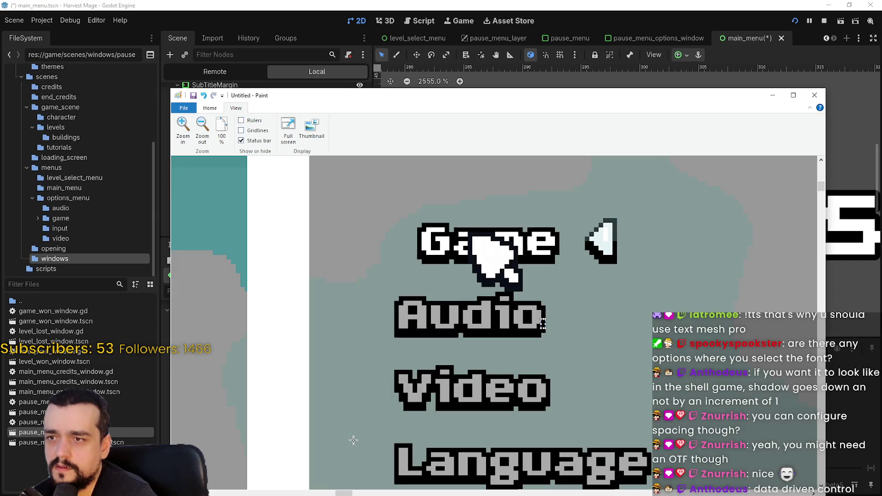
pyautogui.hotkey('alt', 'Tab')
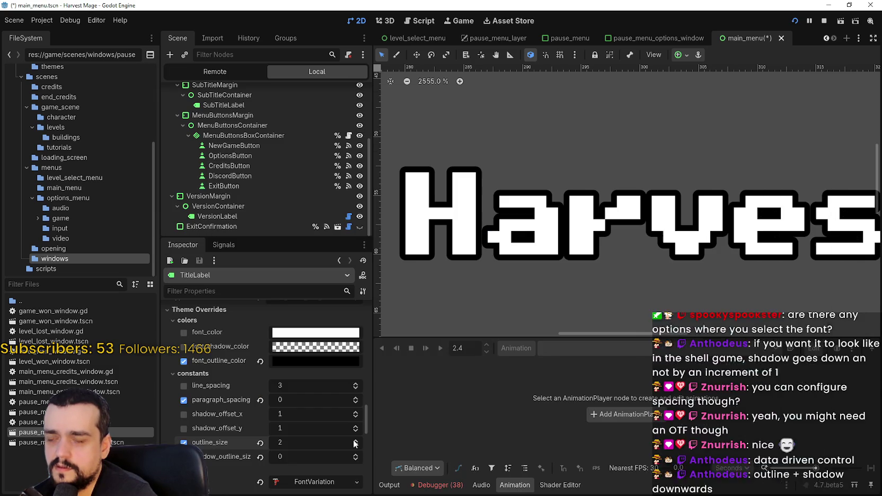
pyautogui.hotkey('alt', 'Tab')
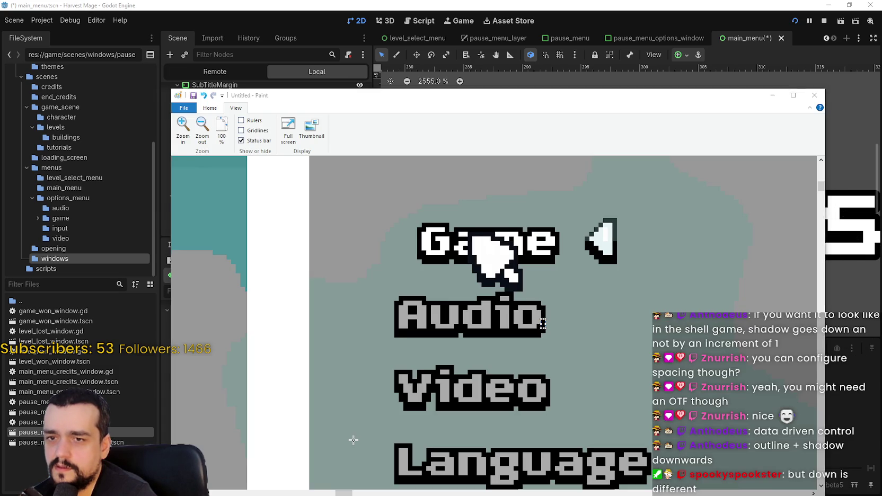
pyautogui.hotkey('alt', 'Tab')
pyautogui.hotkey('alt', 'Tab')
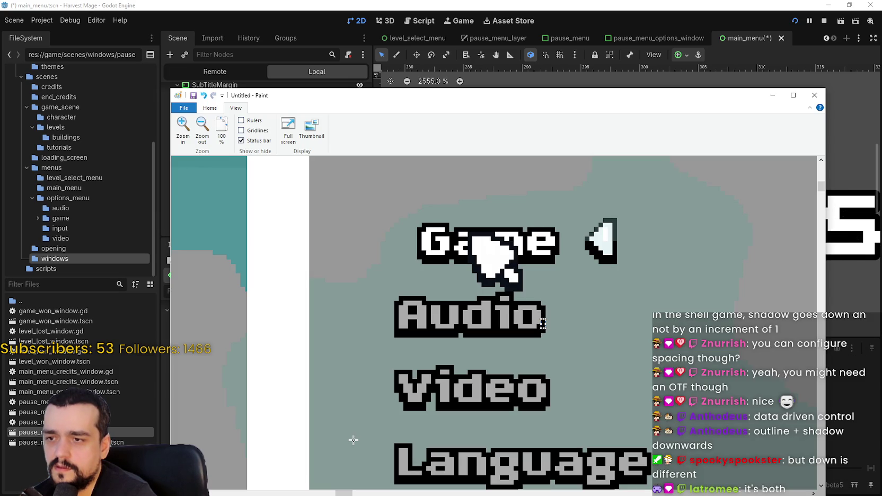
pyautogui.hotkey('alt', 'Tab')
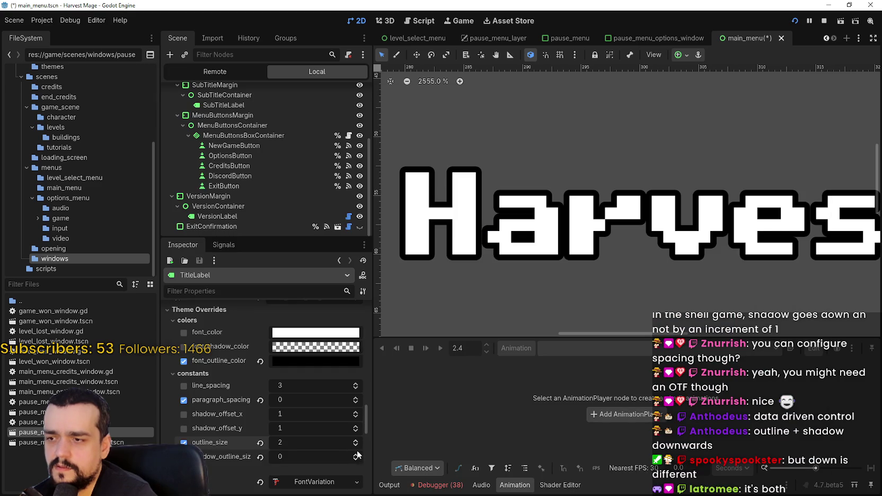
# Reset the shadow outline size to its default and re-enable the shadow colour override
pyautogui.click(356, 454)
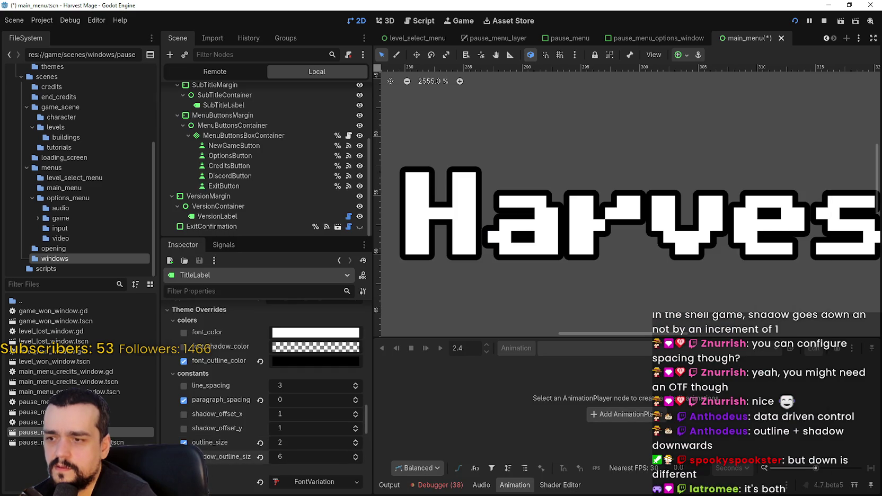
pyautogui.click(261, 457)
pyautogui.click(183, 346)
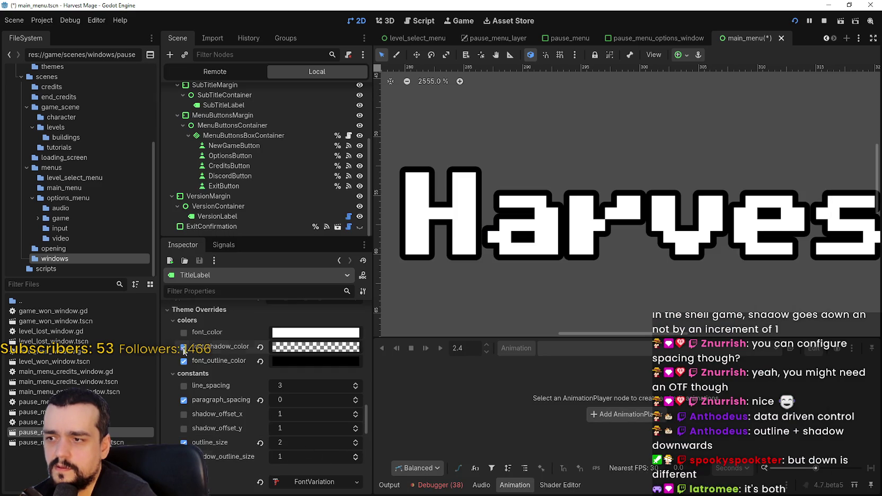
# Raise the title's outline size to 5, then bring it down to 4
pyautogui.click(355, 443)
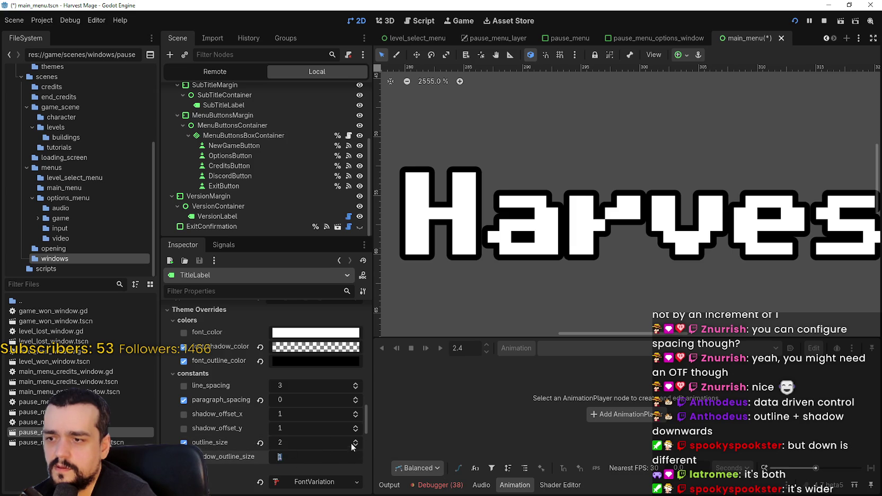
pyautogui.click(355, 440)
pyautogui.click(356, 440)
pyautogui.click(355, 440)
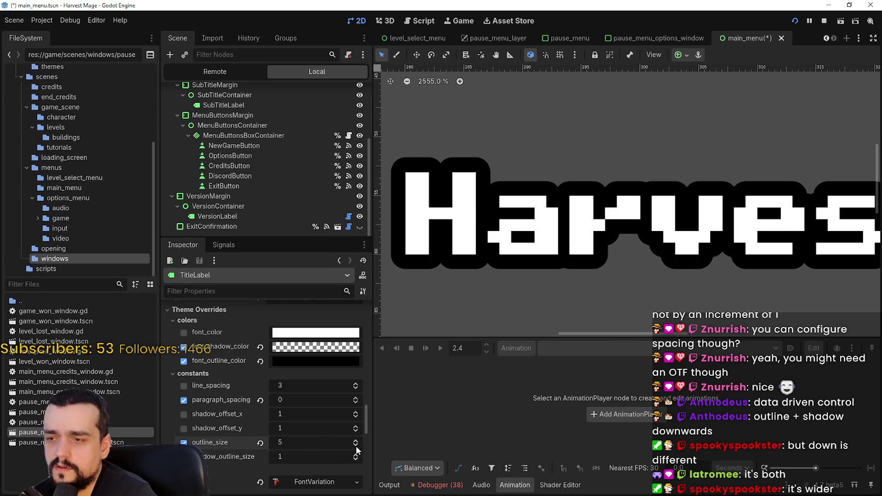
pyautogui.click(357, 448)
pyautogui.scroll(-5, 525, 271)
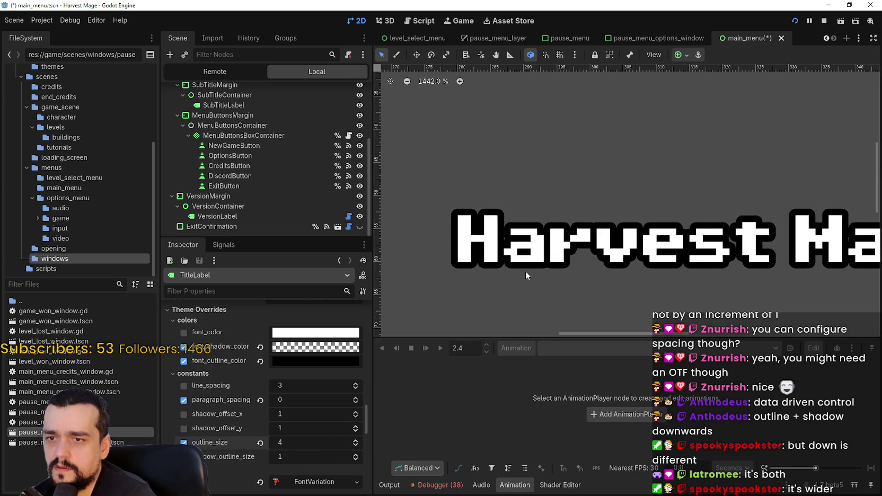
pyautogui.scroll(-6, 512, 230)
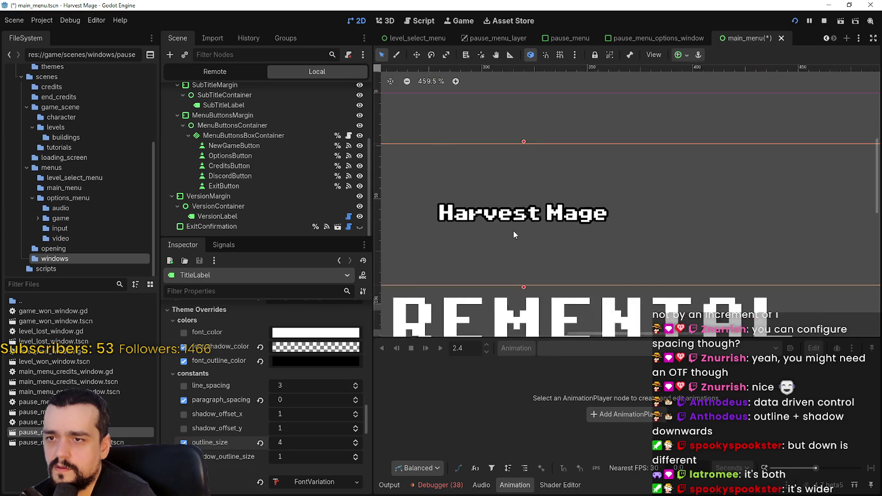
pyautogui.scroll(10, 513, 230)
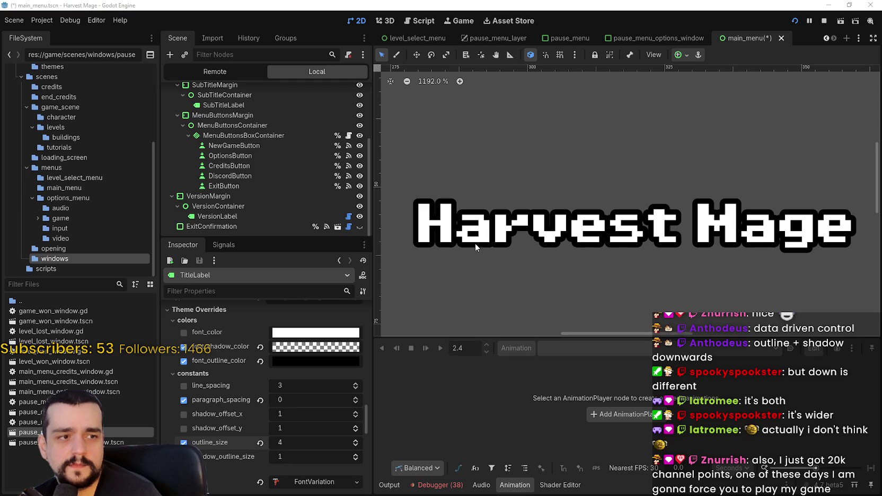
pyautogui.scroll(-4, 475, 242)
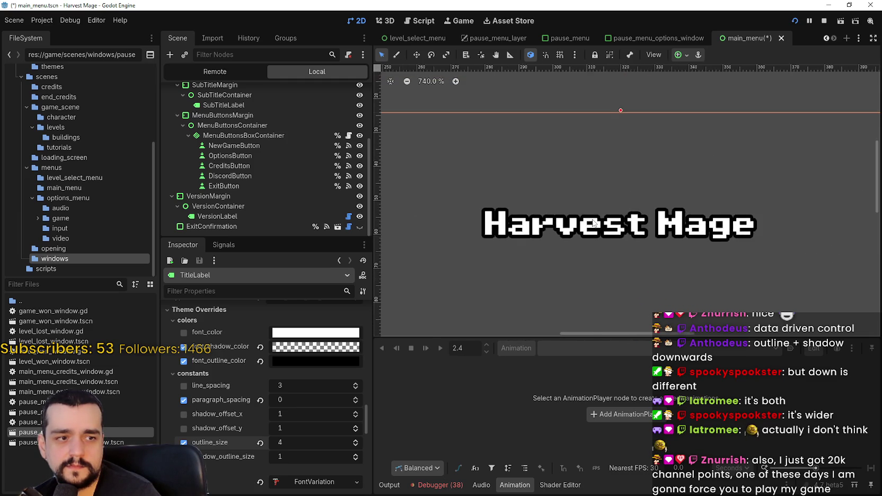
pyautogui.scroll(-2, 592, 222)
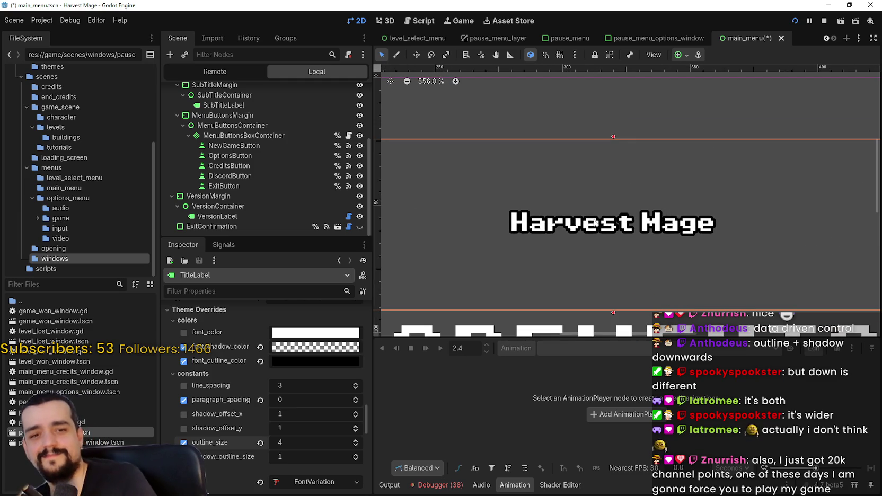
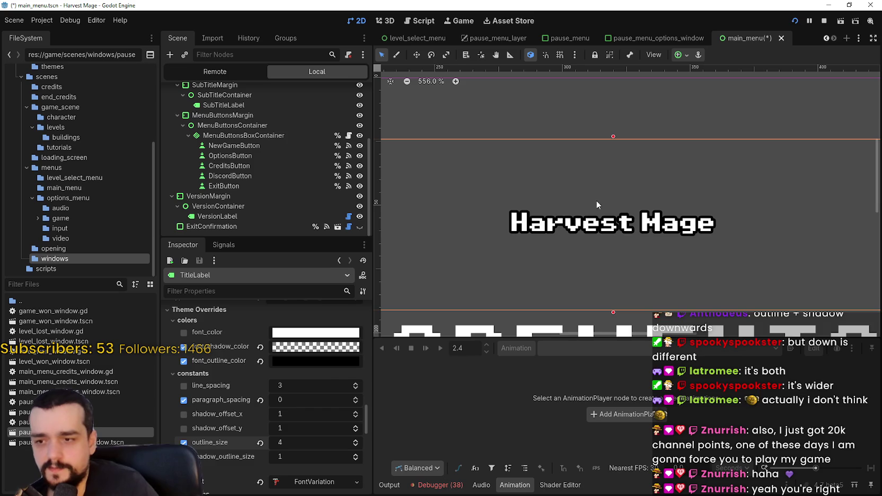
# Deselect the title label and inspect the version container's properties
pyautogui.scroll(-4, 596, 201)
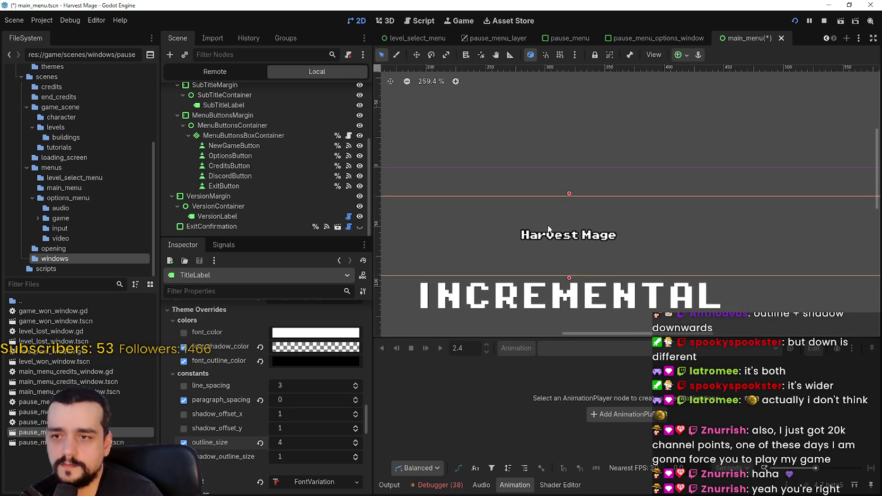
pyautogui.scroll(4, 549, 229)
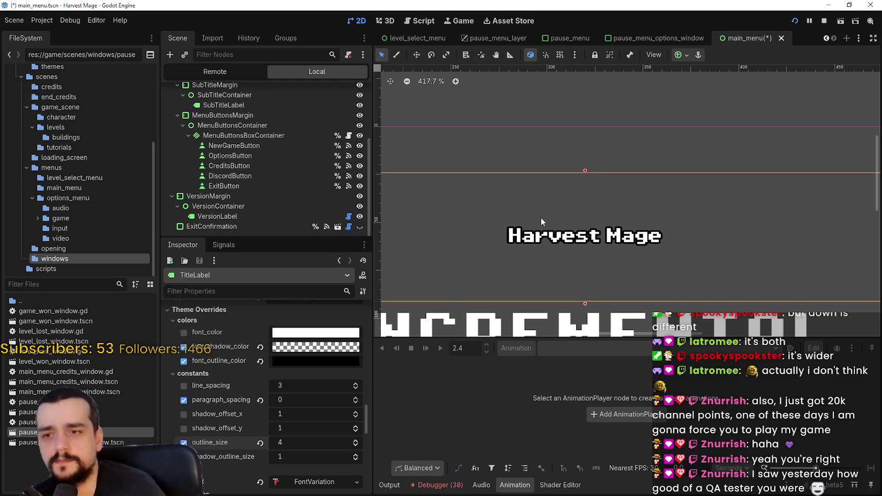
pyautogui.scroll(-2, 570, 163)
pyautogui.scroll(1, 587, 192)
pyautogui.scroll(6, 587, 194)
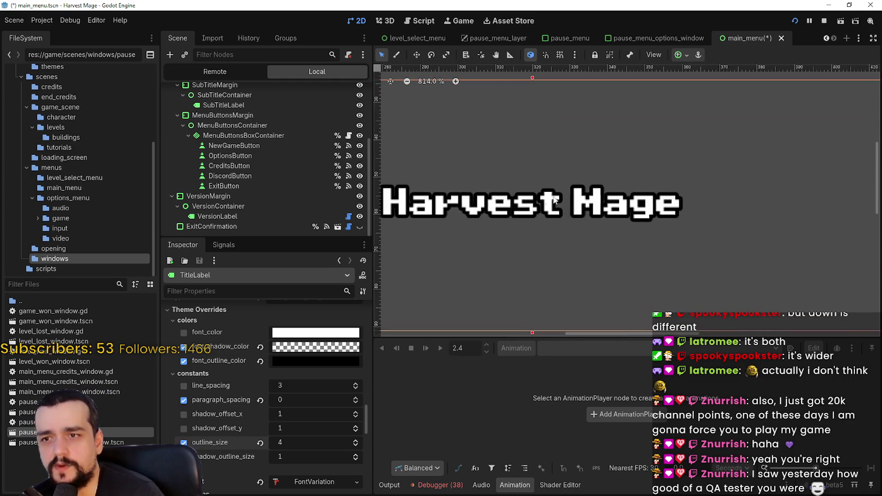
pyautogui.scroll(-9, 604, 233)
pyautogui.scroll(9, 619, 271)
pyautogui.scroll(1, 618, 263)
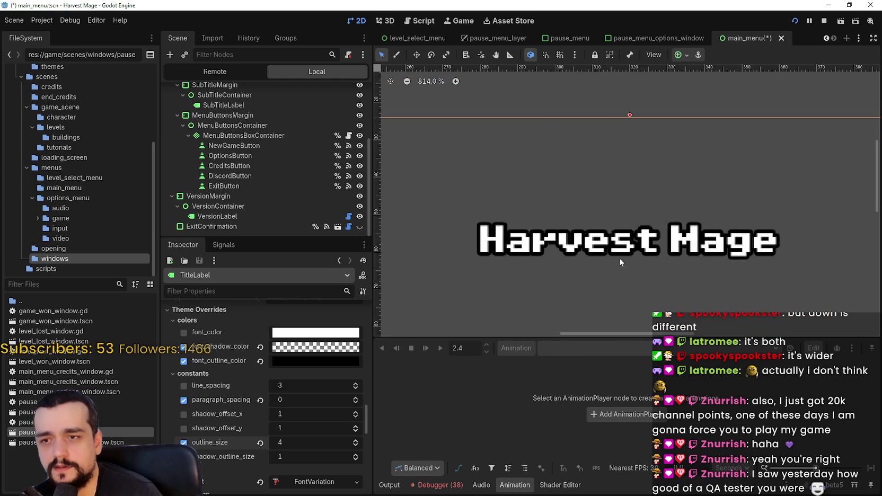
pyautogui.scroll(3, 631, 267)
pyautogui.scroll(-3, 641, 273)
pyautogui.scroll(3, 651, 280)
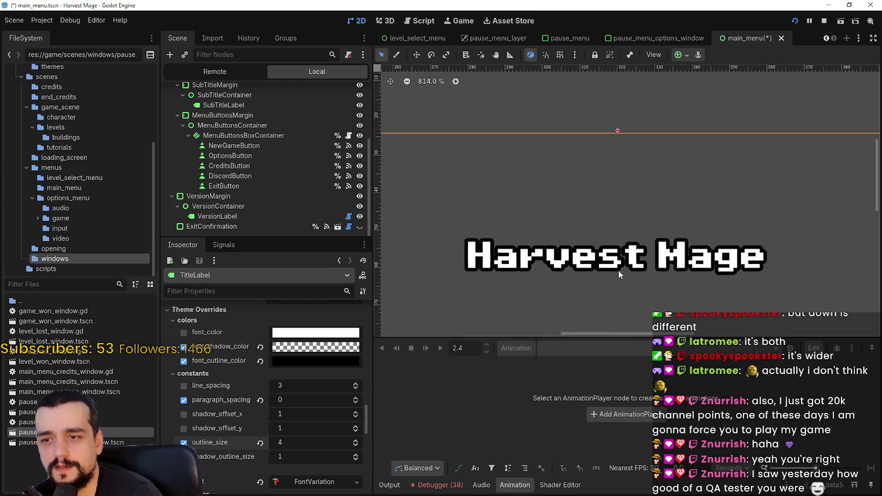
pyautogui.scroll(-8, 624, 227)
pyautogui.scroll(-5, 628, 212)
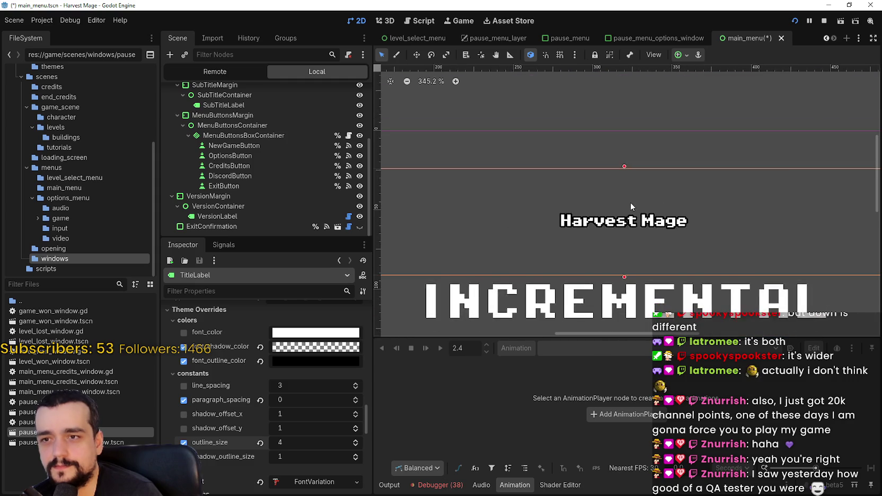
pyautogui.click(630, 218)
pyautogui.click(631, 217)
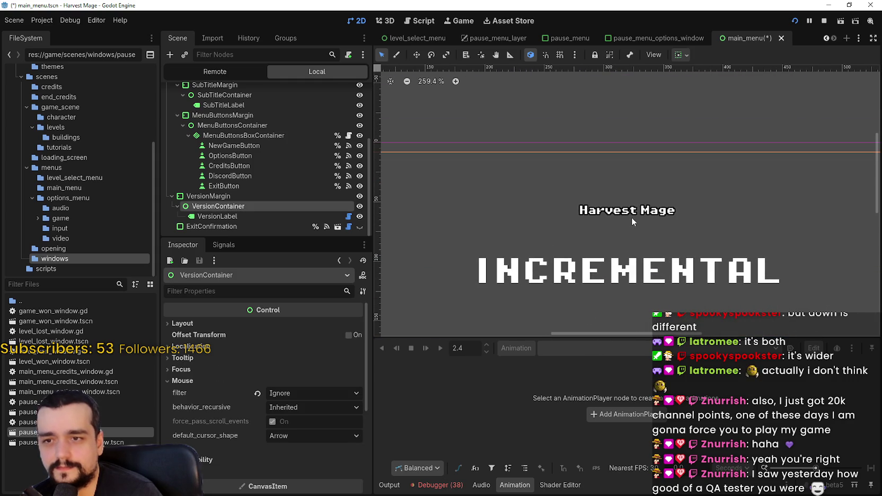
pyautogui.scroll(-1, 631, 217)
# Inspect the Options button, then step through the other menu button nodes
pyautogui.click(274, 156)
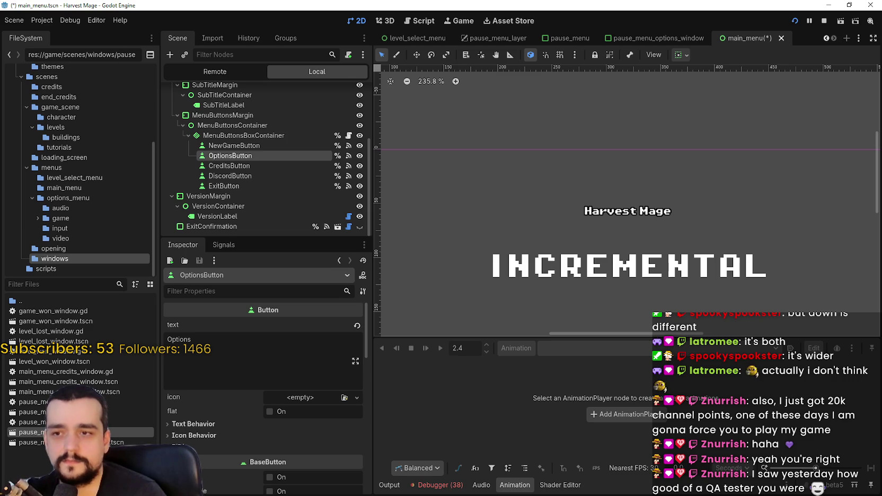
pyautogui.scroll(-4, 576, 240)
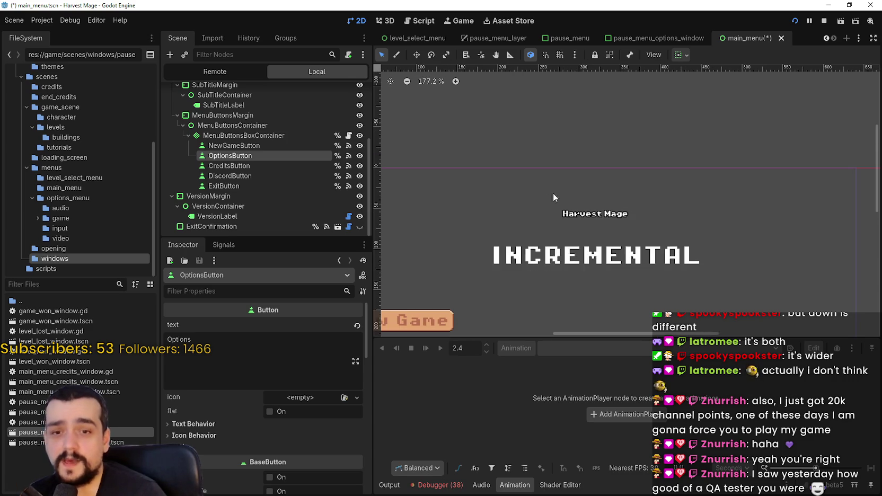
pyautogui.press('Up')
pyautogui.press('Down')
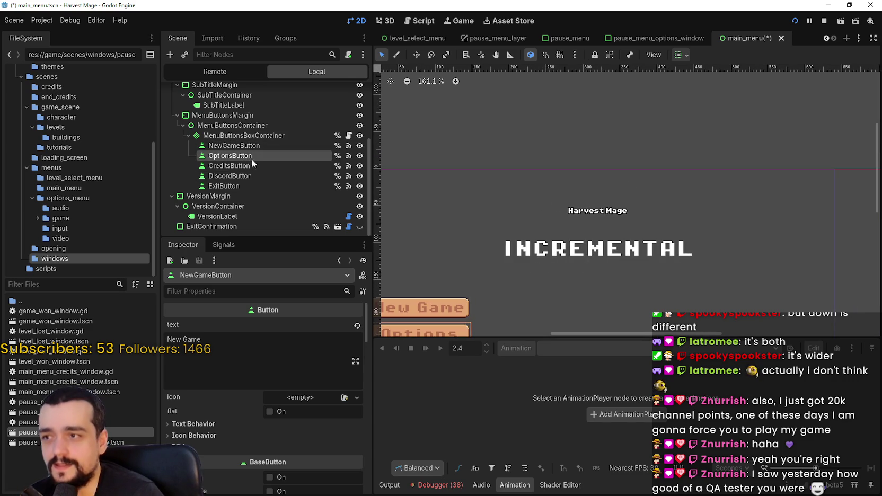
pyautogui.press('Down')
pyautogui.press('Down')
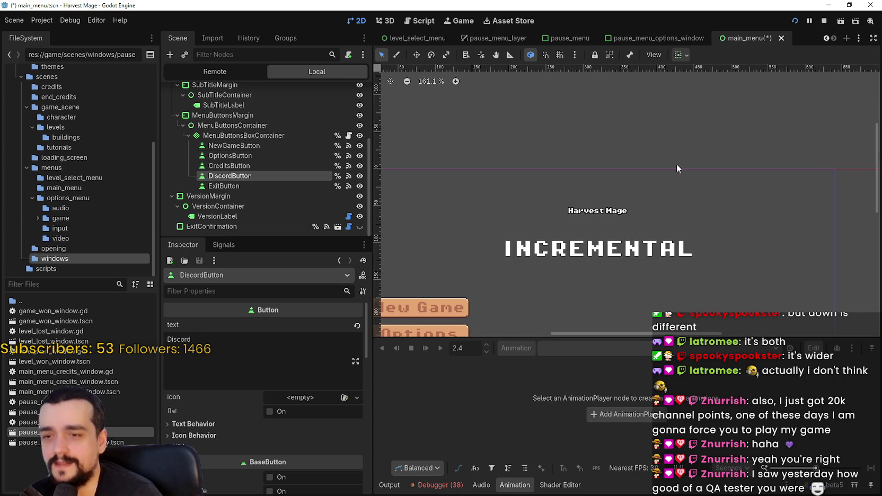
pyautogui.scroll(3, 603, 183)
# Check the version label, Options button and menu box container, then reselect TitleLabel
pyautogui.click(619, 217)
pyautogui.scroll(-5, 619, 214)
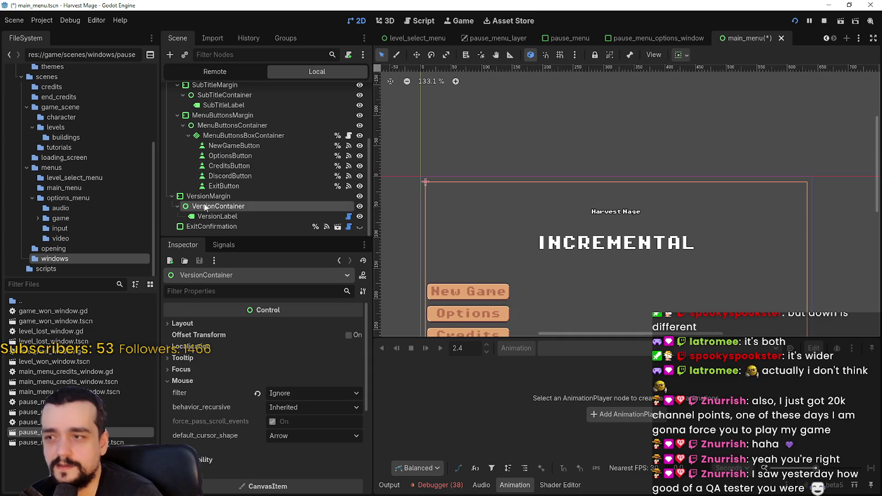
pyautogui.click(225, 216)
pyautogui.click(248, 156)
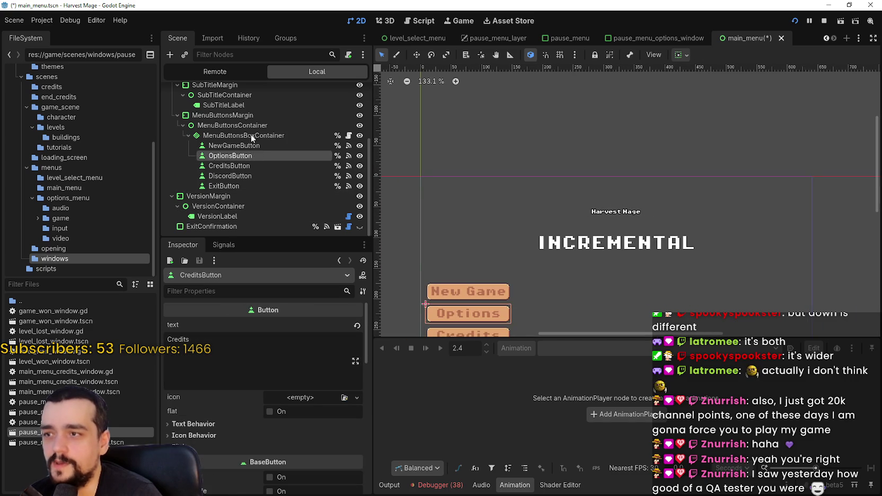
pyautogui.click(251, 135)
pyautogui.scroll(2, 239, 132)
pyautogui.click(234, 129)
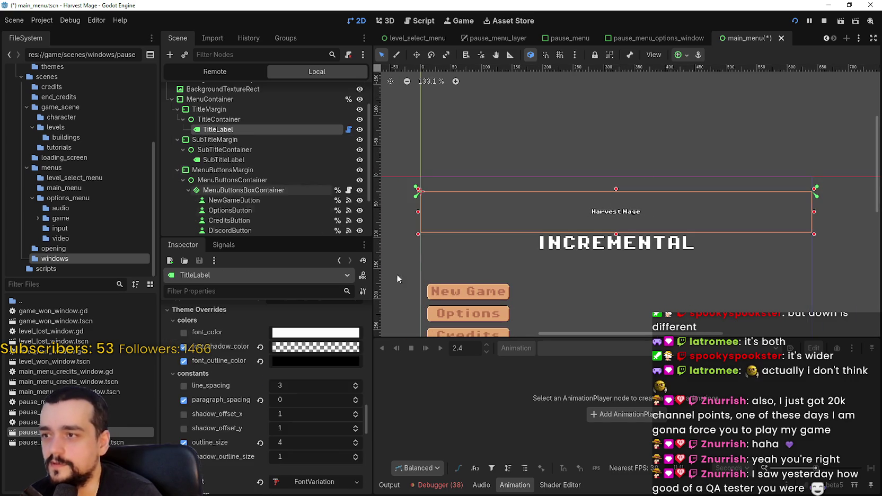
# Expand the title label's focus style box in the Inspector
pyautogui.scroll(9, 635, 198)
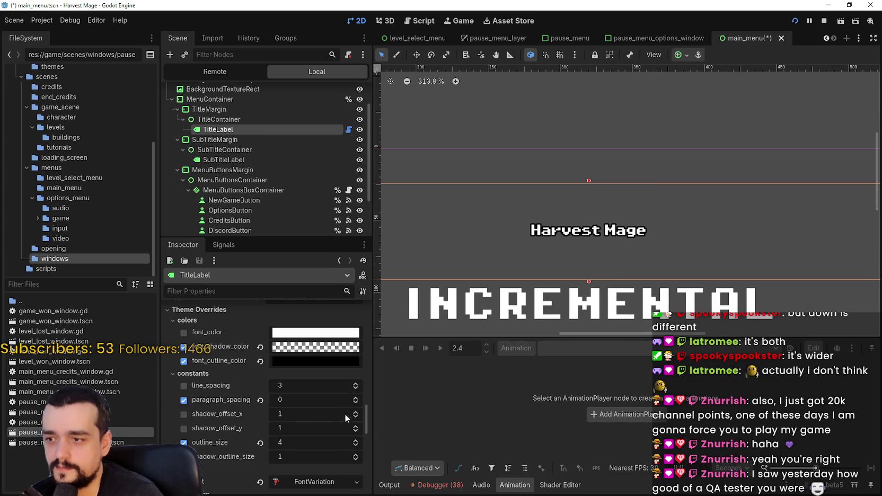
pyautogui.scroll(9, 530, 193)
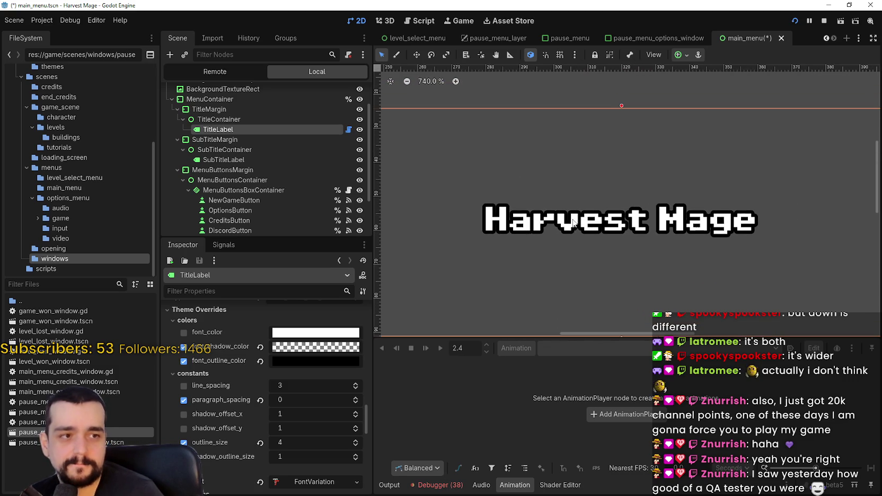
pyautogui.scroll(5, 572, 221)
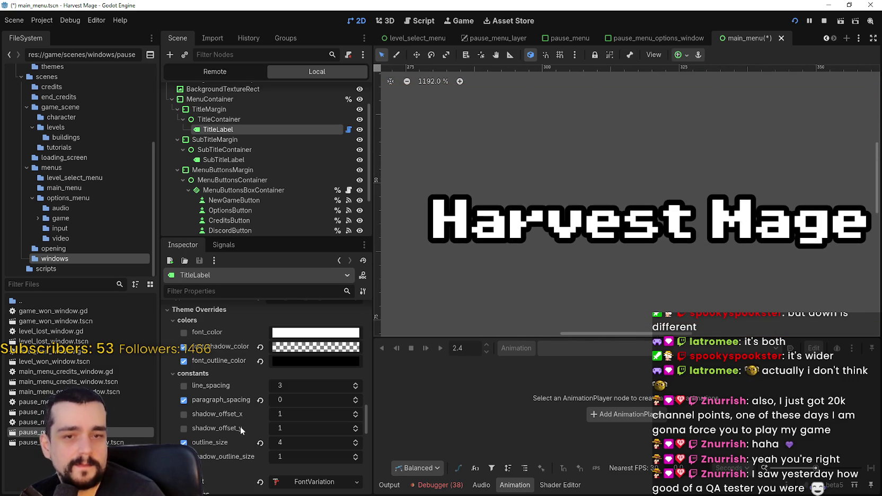
pyautogui.scroll(-5, 267, 424)
pyautogui.click(286, 453)
# Expand the title's FontVariation resource, then bring up the Paint options-menu reference
pyautogui.scroll(-5, 294, 428)
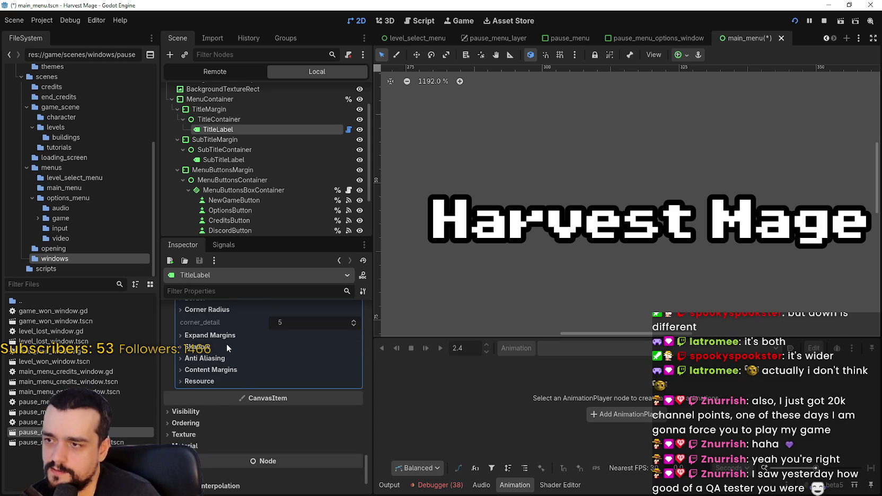
pyautogui.scroll(5, 226, 343)
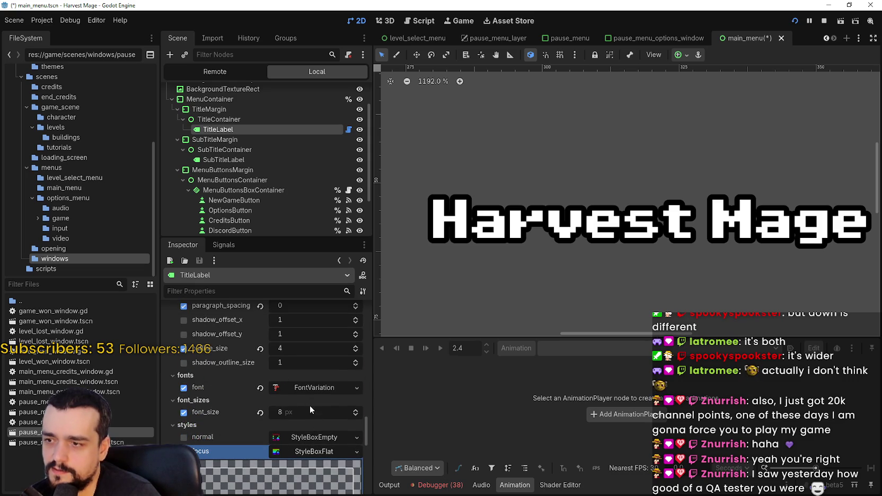
pyautogui.click(314, 387)
pyautogui.scroll(-4, 312, 389)
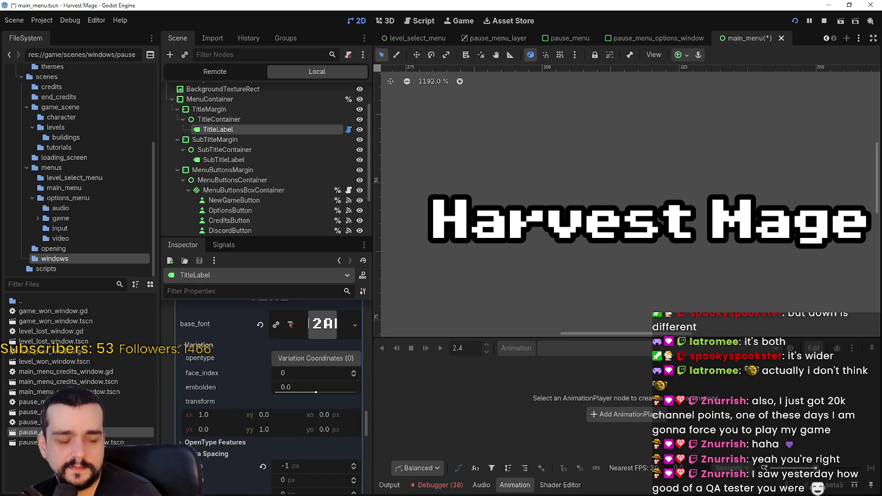
pyautogui.hotkey('alt', 'Tab')
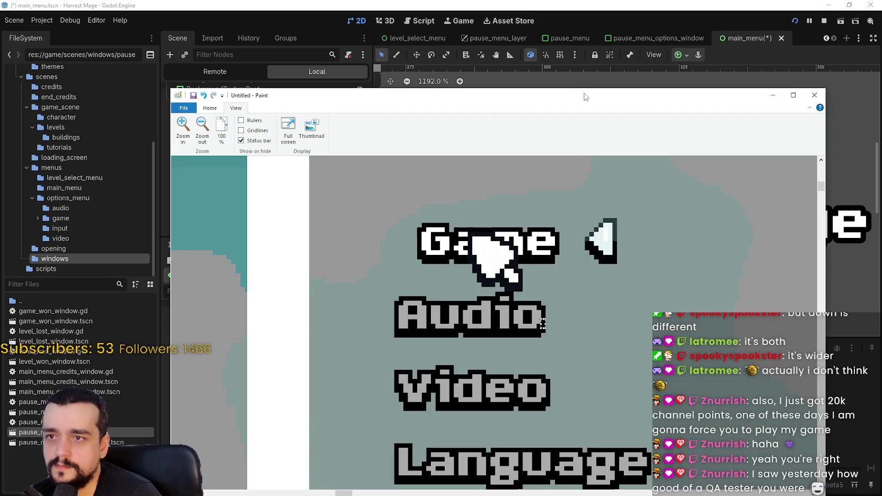
# Move the Paint reference aside, compare its lettering with the zoomed title, then minimize Paint
pyautogui.moveTo(585, 97)
pyautogui.mouseDown()
pyautogui.moveTo(627, 302)
pyautogui.moveTo(625, 202)
pyautogui.moveTo(645, 333)
pyautogui.moveTo(633, 286)
pyautogui.mouseUp()
pyautogui.scroll(2, 514, 218)
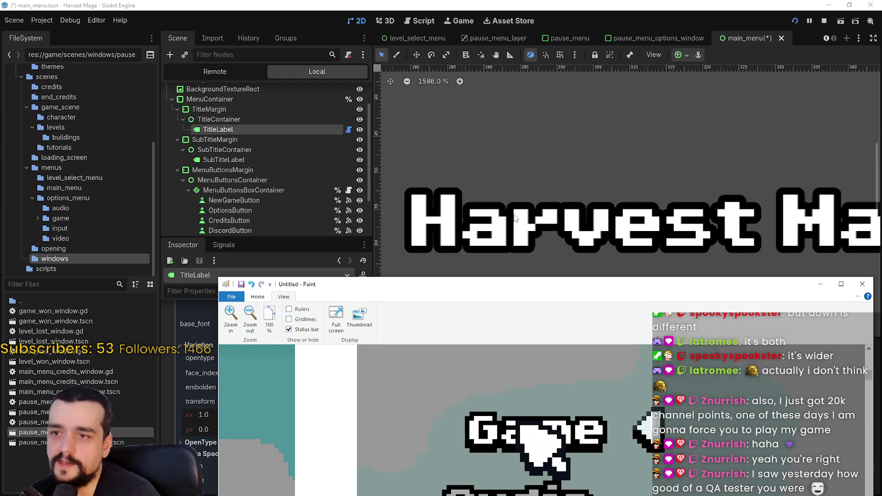
pyautogui.scroll(5, 515, 218)
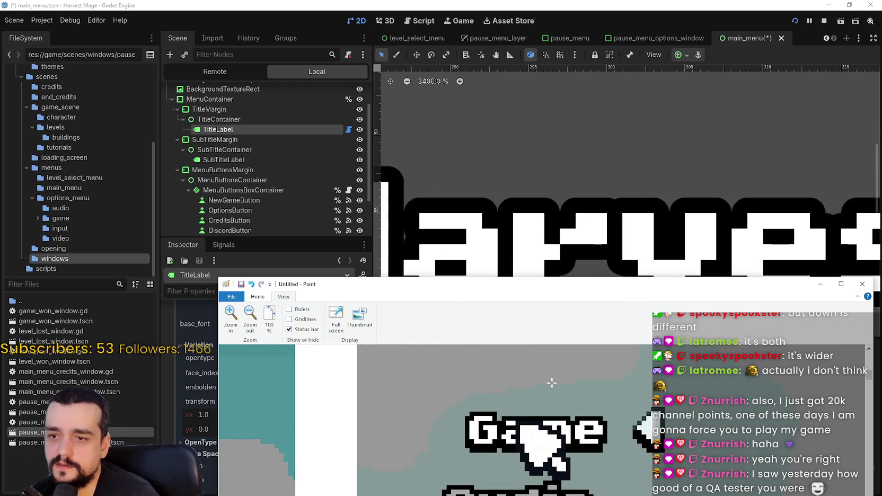
pyautogui.scroll(-3, 551, 382)
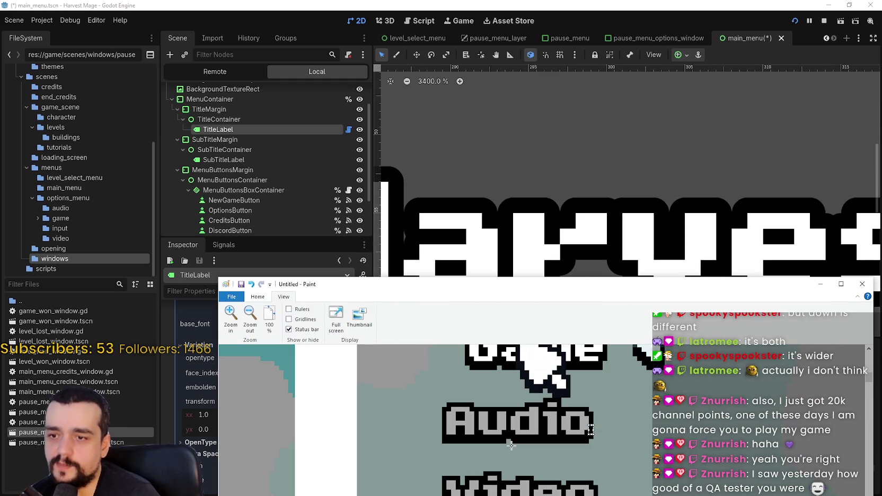
pyautogui.scroll(3, 562, 206)
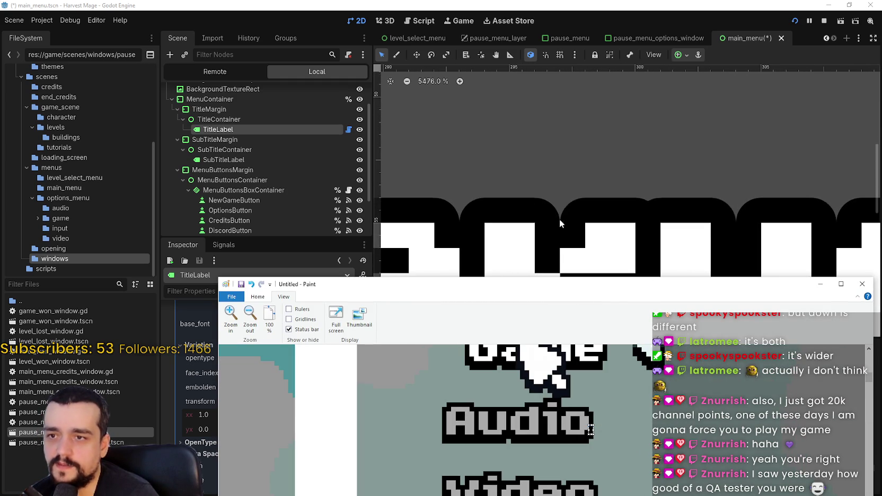
pyautogui.scroll(-2, 578, 197)
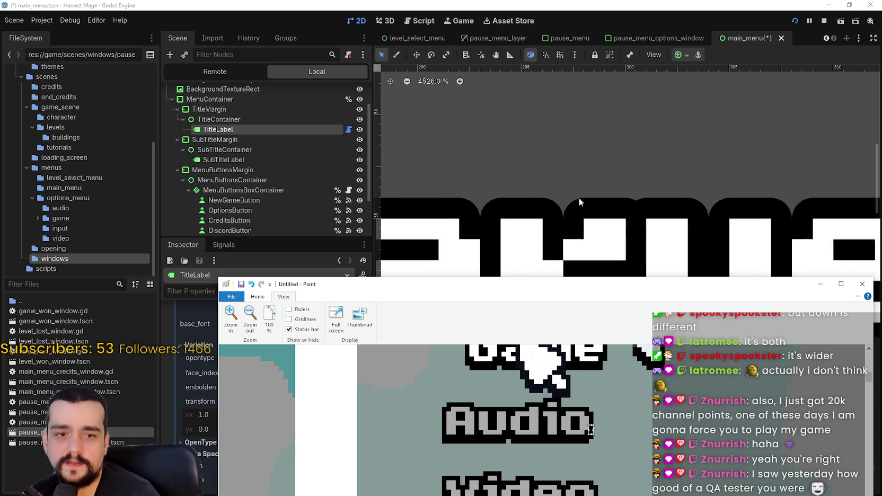
pyautogui.scroll(-2, 603, 201)
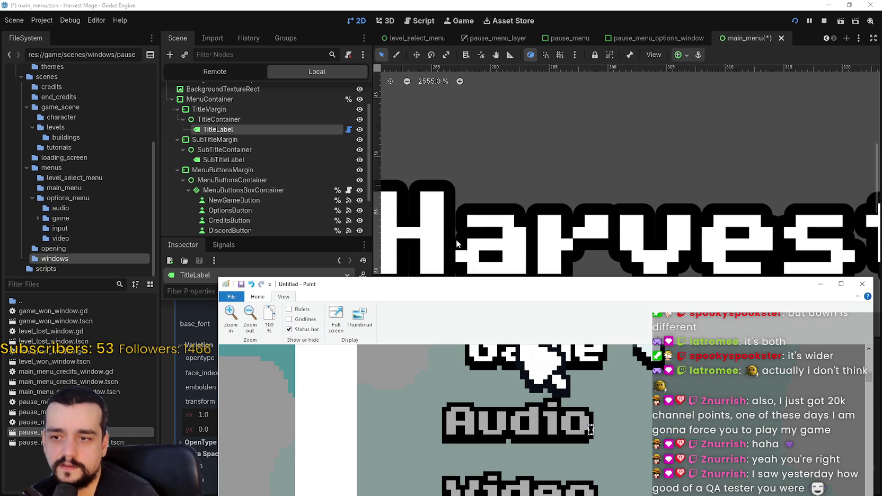
pyautogui.scroll(-2, 542, 254)
pyautogui.scroll(-1, 541, 253)
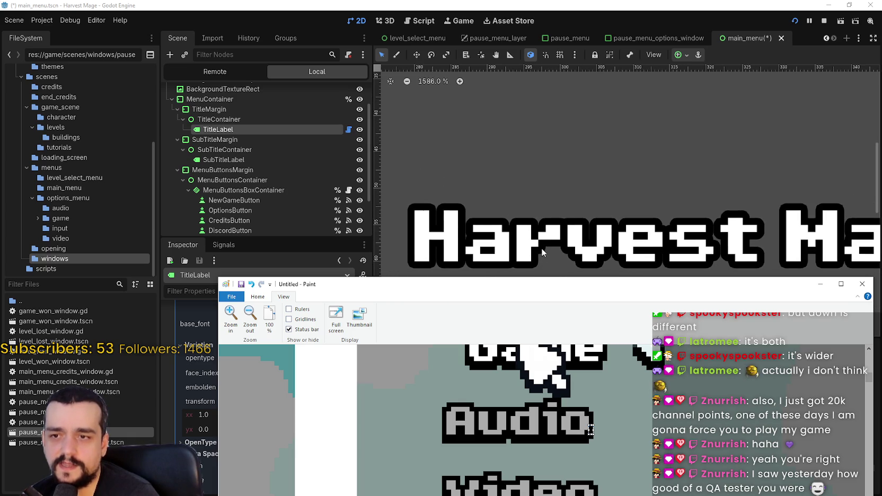
pyautogui.scroll(-3, 483, 485)
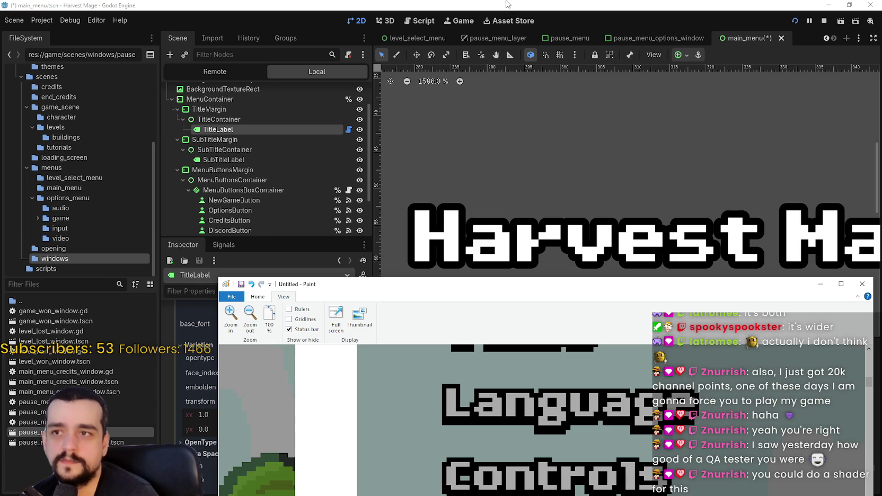
pyautogui.click(429, 244)
pyautogui.scroll(1, 263, 452)
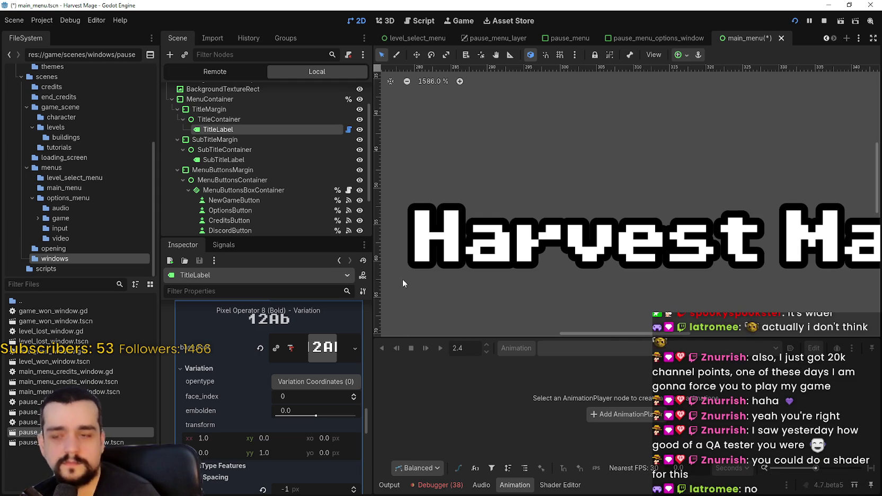
# Reduce the title's outline_size step by step down to 0
pyautogui.scroll(4, 294, 419)
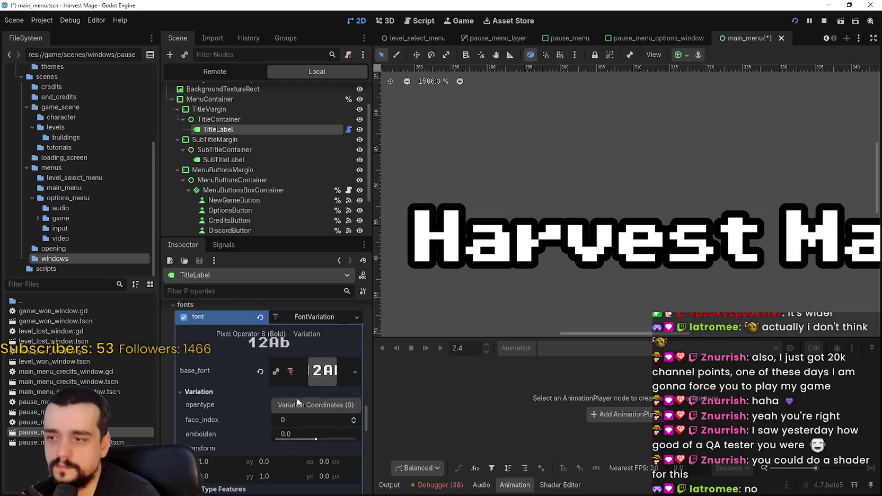
pyautogui.scroll(2, 450, 208)
pyautogui.scroll(1, 449, 209)
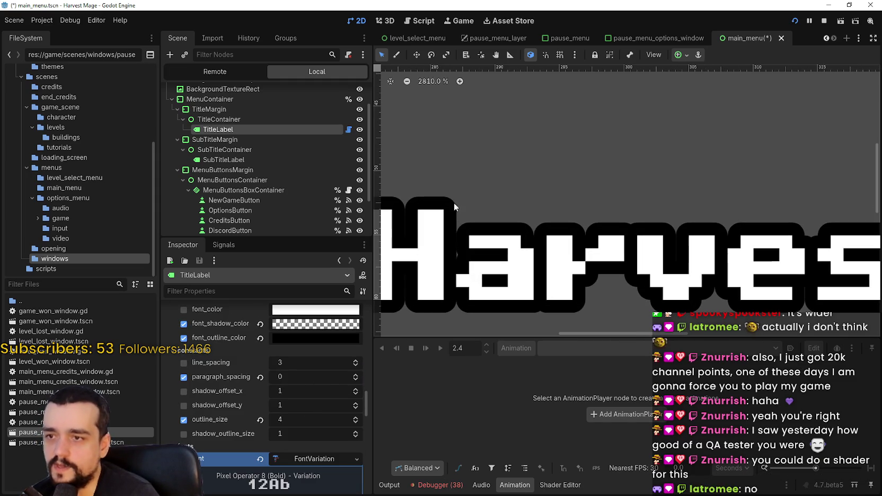
pyautogui.click(355, 423)
pyautogui.click(354, 423)
pyautogui.click(354, 424)
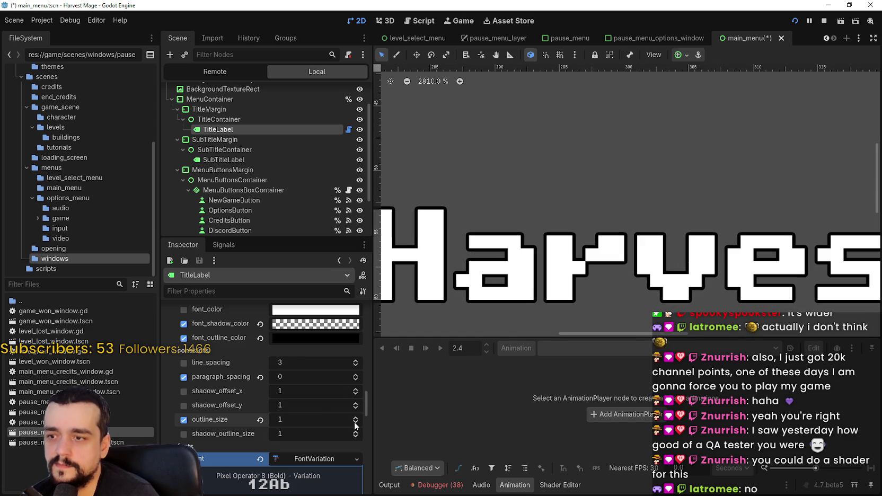
pyautogui.click(355, 424)
pyautogui.scroll(3, 305, 390)
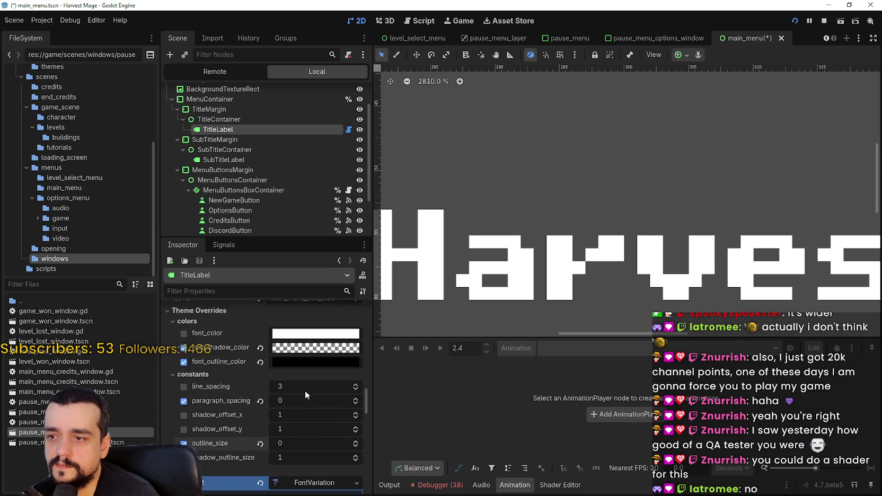
# Make the shadow black with alpha 200, and set shadow_offset_y and shadow_outline_size to 0
pyautogui.click(307, 371)
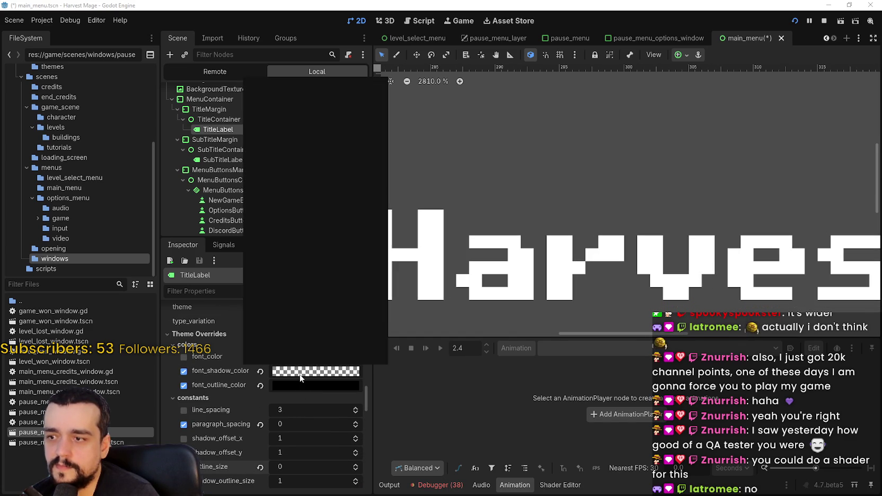
pyautogui.click(322, 300)
pyautogui.scroll(-1, 323, 299)
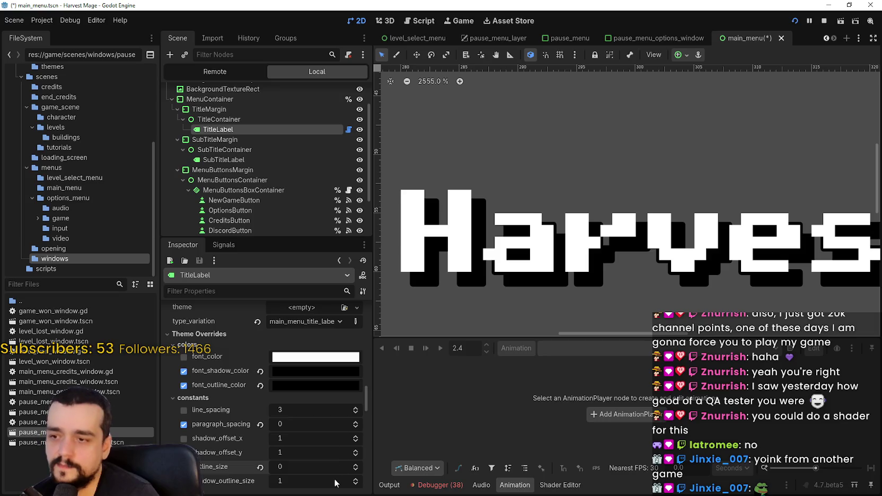
pyautogui.scroll(-2, 354, 427)
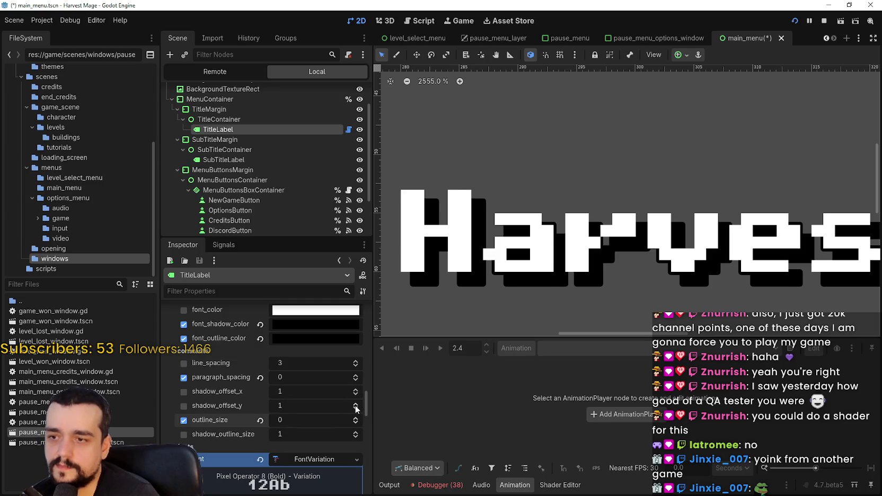
pyautogui.click(355, 408)
pyautogui.scroll(6, 413, 163)
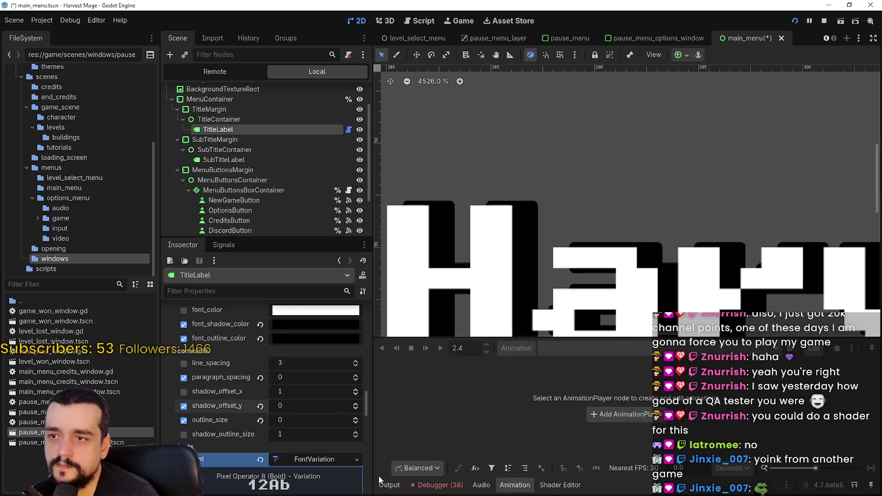
pyautogui.click(355, 436)
# Try title outline sizes 1 and 3, revert to 0, and glance at the Paint reference
pyautogui.moveTo(517, 213); pyautogui.dragTo(528, 174)
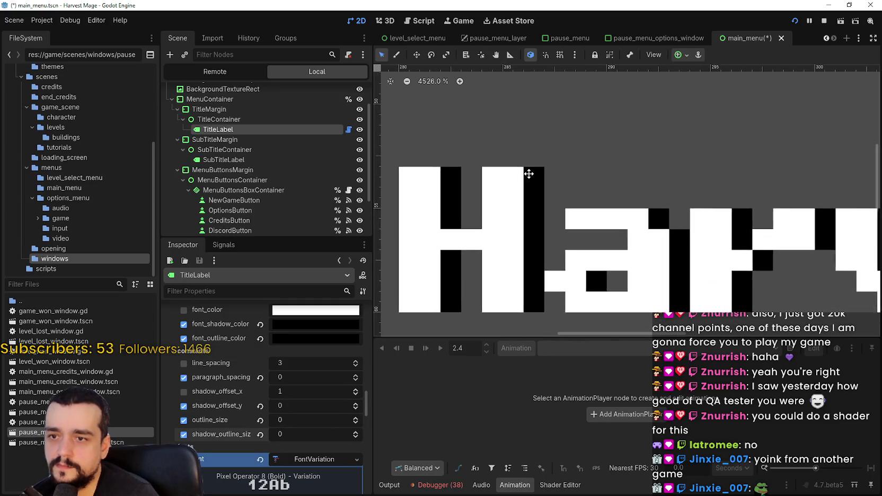
pyautogui.scroll(-2, 508, 169)
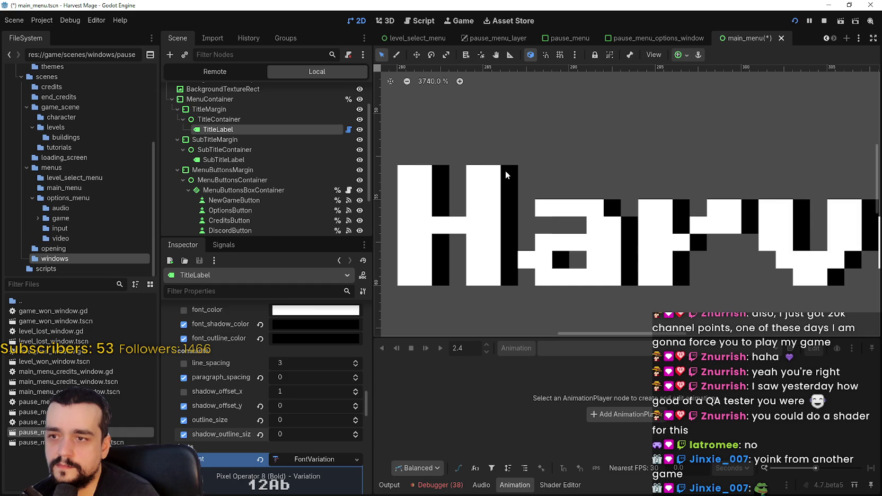
pyautogui.click(354, 418)
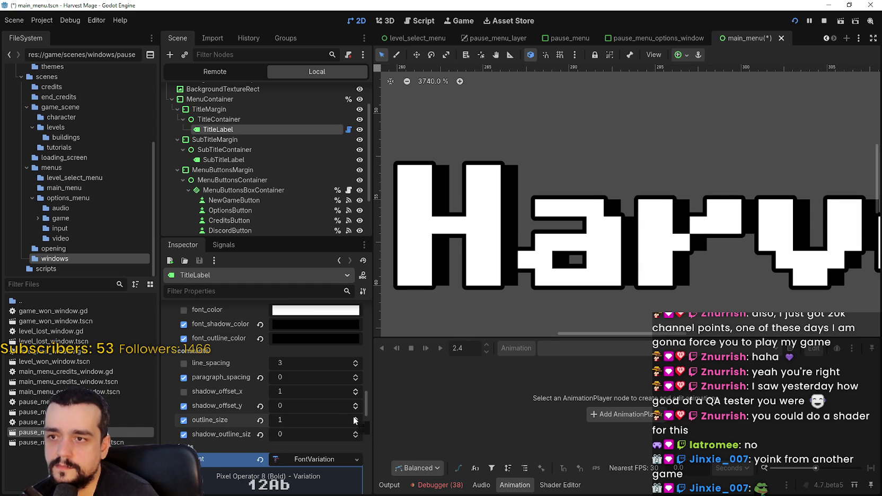
pyautogui.click(355, 418)
pyautogui.click(355, 418)
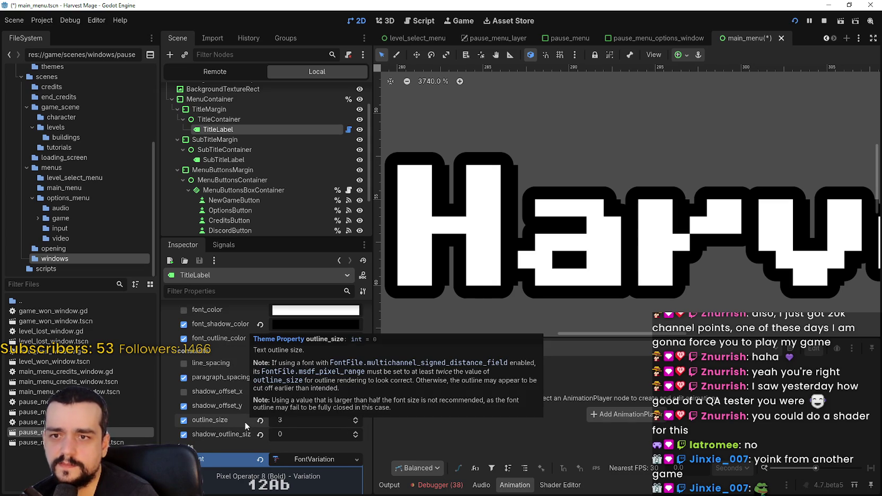
pyautogui.click(259, 420)
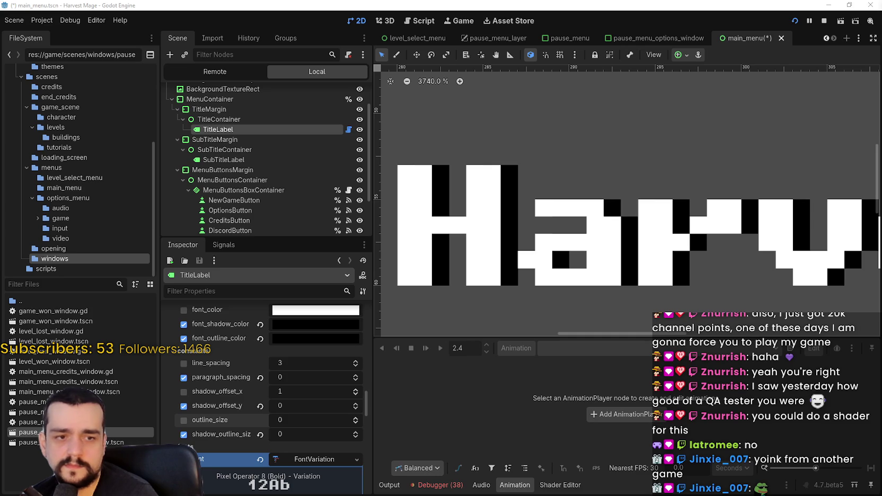
pyautogui.hotkey('alt', 'Tab')
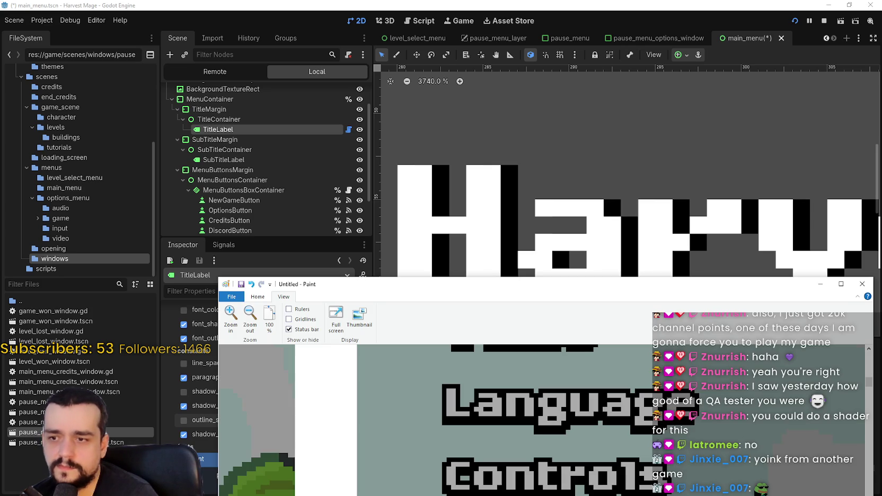
pyautogui.hotkey('alt', 'Tab')
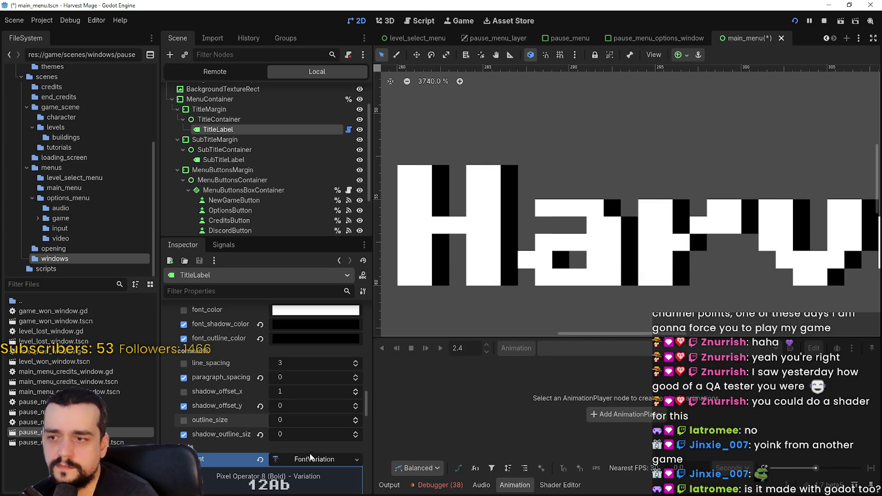
# Flip shadow_offset_x to -1 and back to 1, then bring the Paint reference forward
pyautogui.click(355, 394)
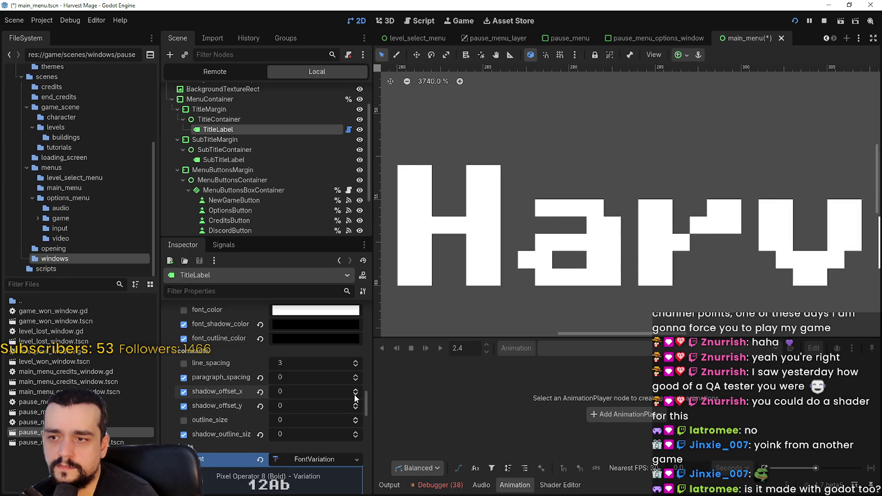
pyautogui.click(355, 394)
pyautogui.hscroll(-3, 503, 290)
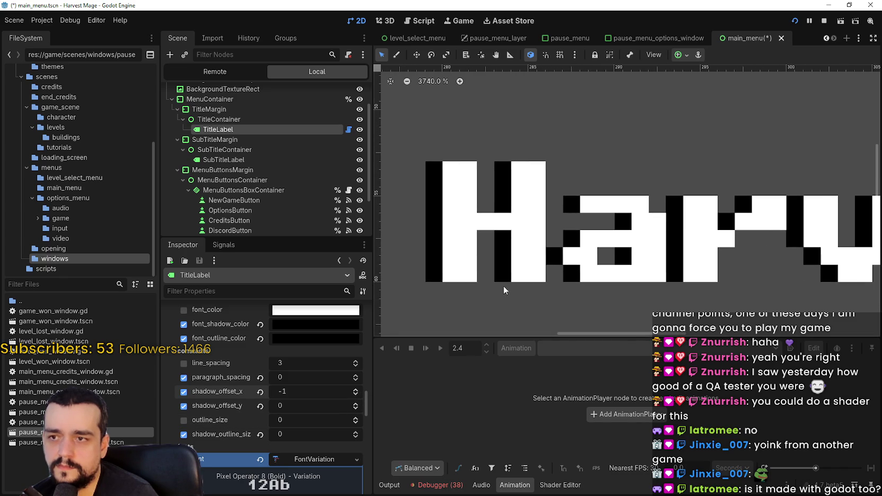
pyautogui.click(356, 390)
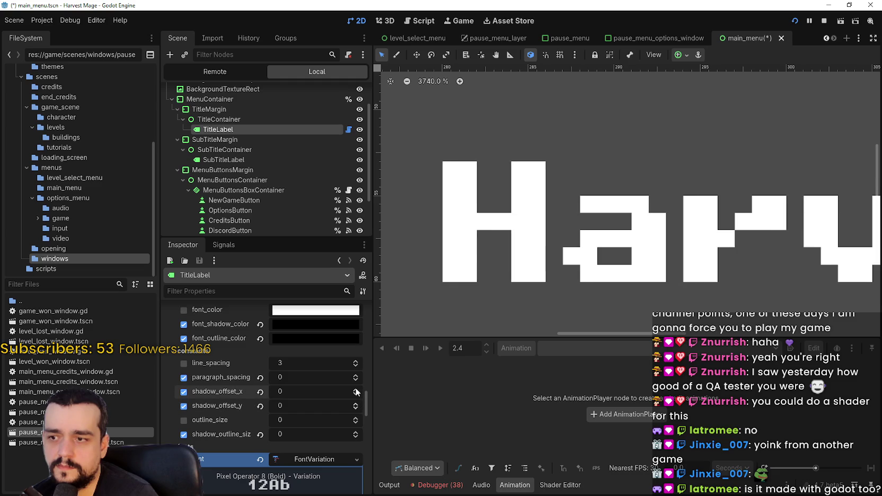
pyautogui.click(356, 390)
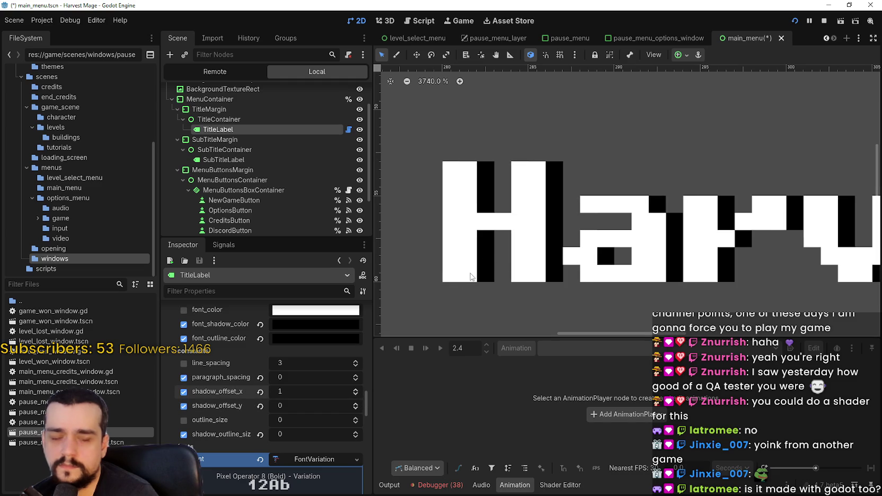
pyautogui.hotkey('alt', 'Tab')
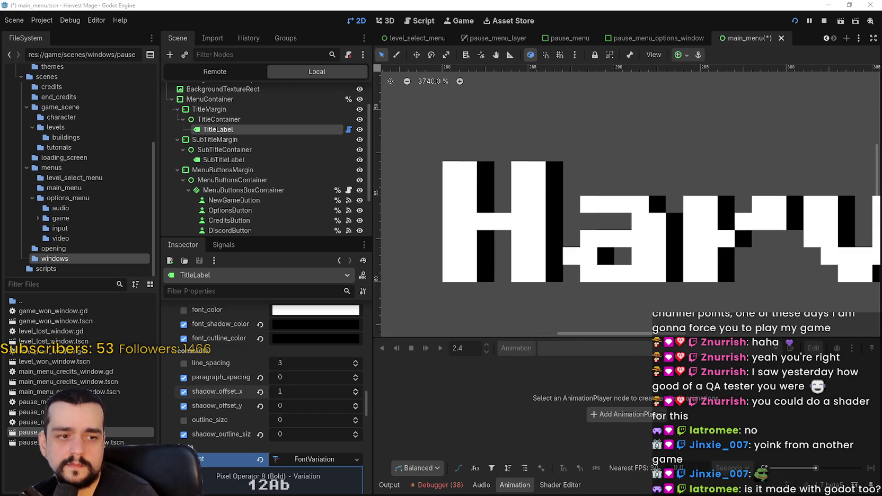
pyautogui.scroll(-5, 563, 434)
pyautogui.scroll(3, 568, 405)
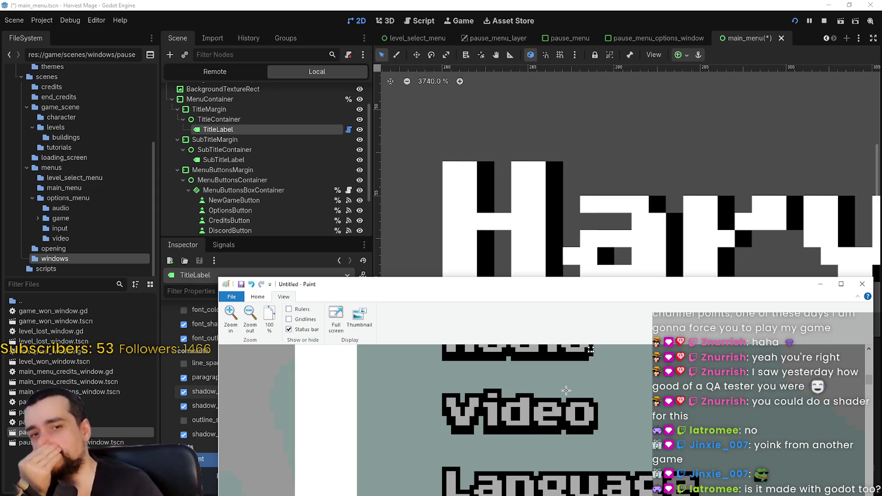
# Zoom into the Paint reference and scroll through the menu labels' pixel outlines and shadows
pyautogui.scroll(-2, 566, 392)
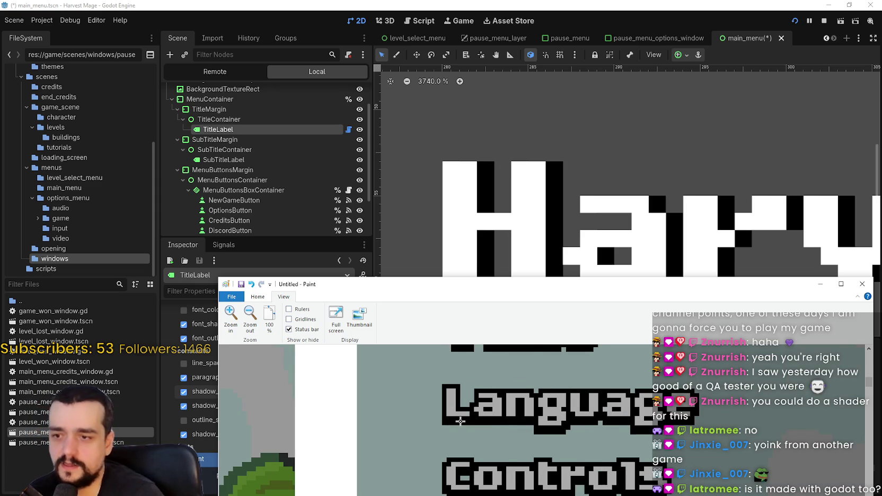
pyautogui.scroll(-2, 460, 422)
pyautogui.click(226, 322)
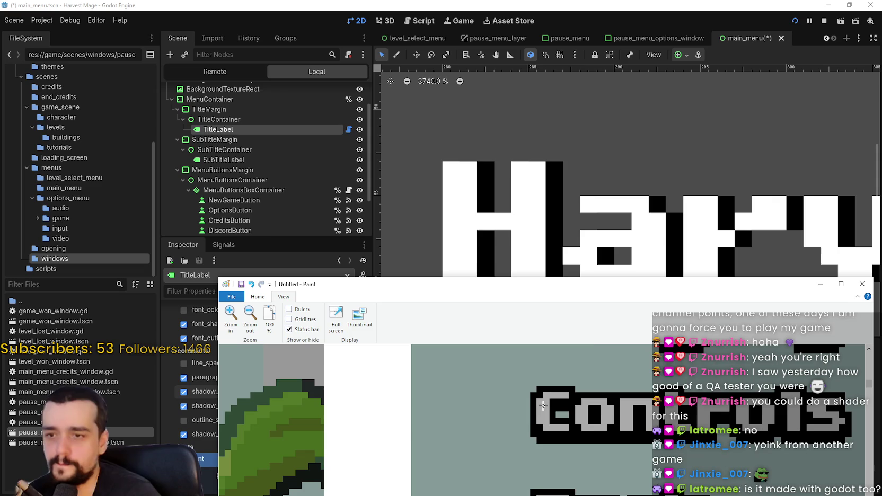
pyautogui.scroll(3, 543, 405)
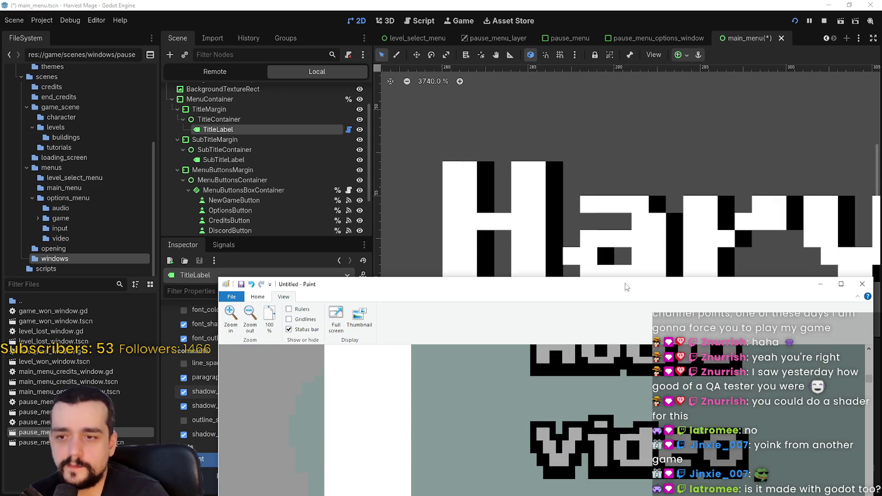
pyautogui.moveTo(625, 286); pyautogui.dragTo(608, 265)
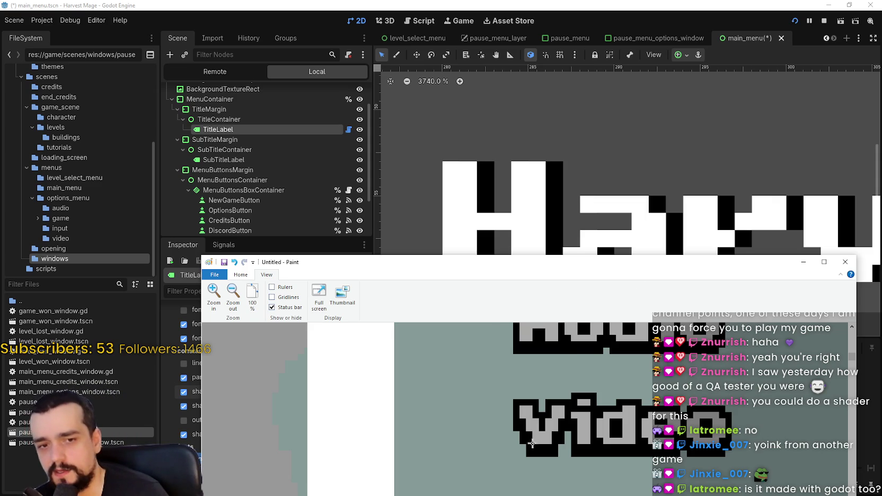
pyautogui.scroll(3, 548, 427)
pyautogui.scroll(5, 548, 426)
pyautogui.scroll(-10, 550, 424)
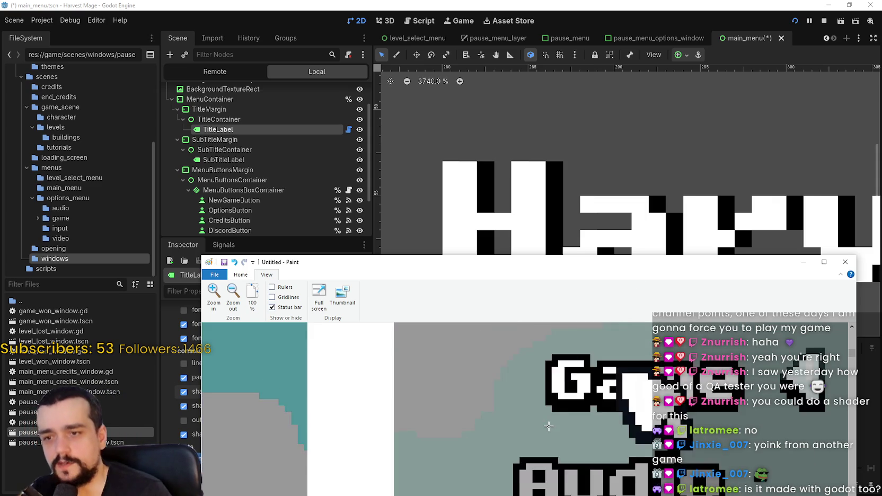
pyautogui.scroll(2, 575, 439)
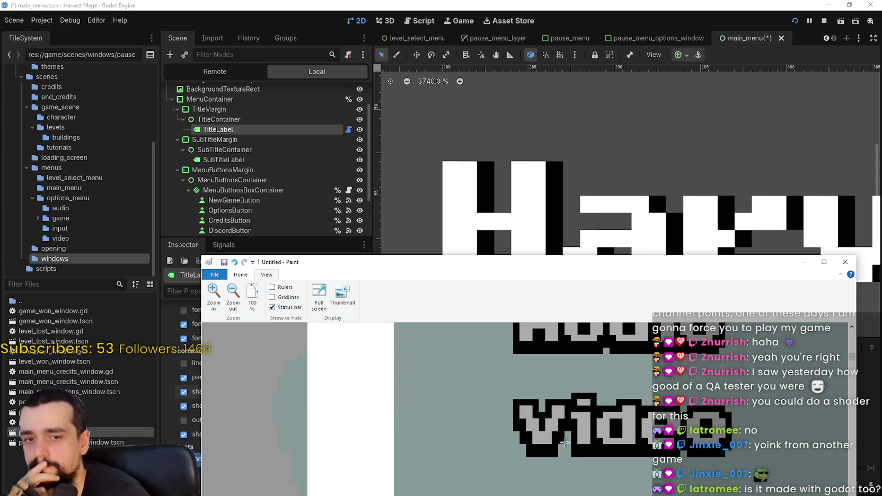
pyautogui.scroll(-3, 564, 438)
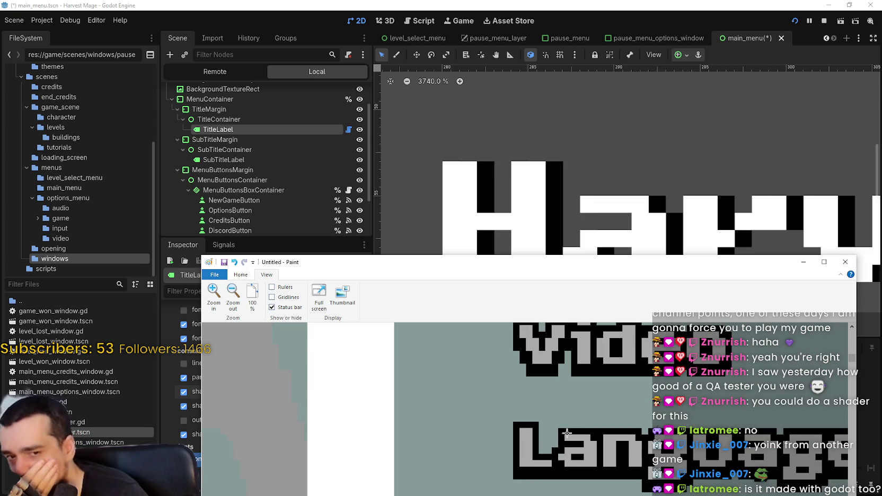
pyautogui.scroll(-3, 583, 466)
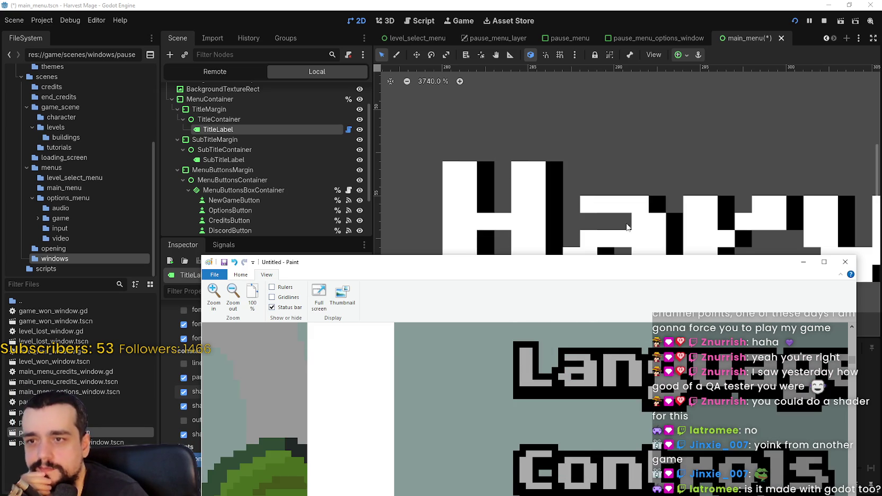
# Back in Godot, experiment with the title shadow's offsets, ending with x shifted one pixel right
pyautogui.click(585, 5)
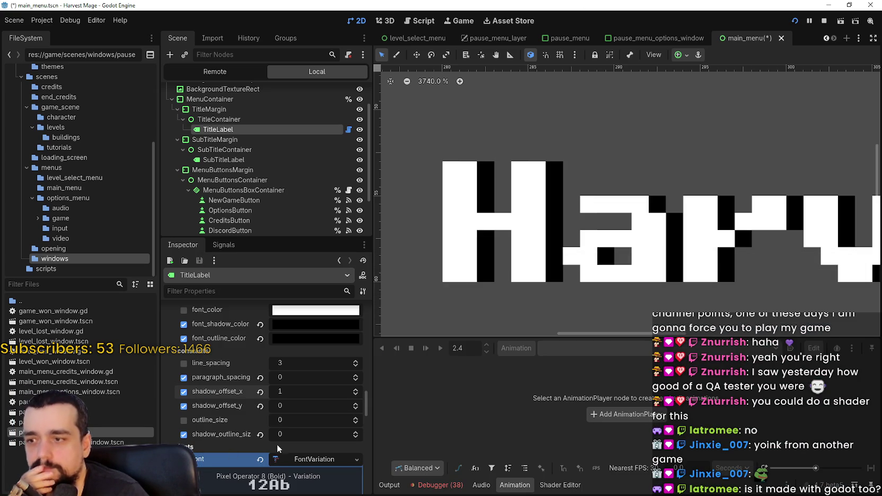
pyautogui.click(355, 405)
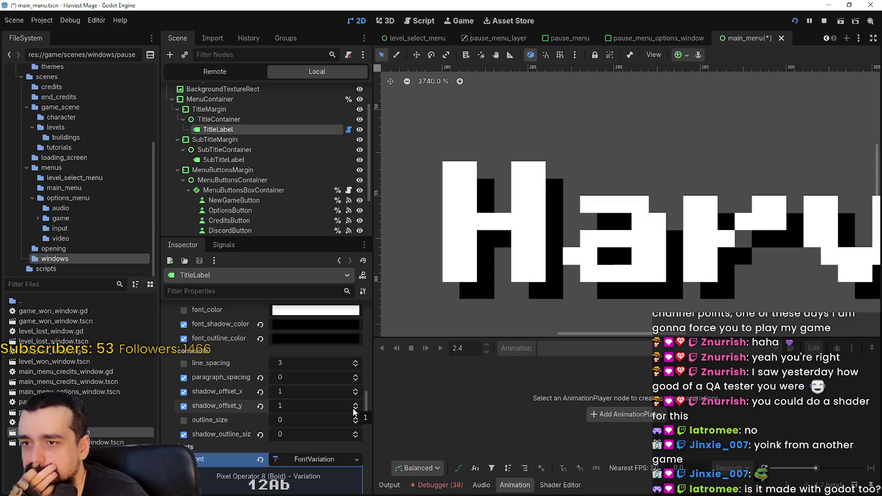
pyautogui.click(355, 394)
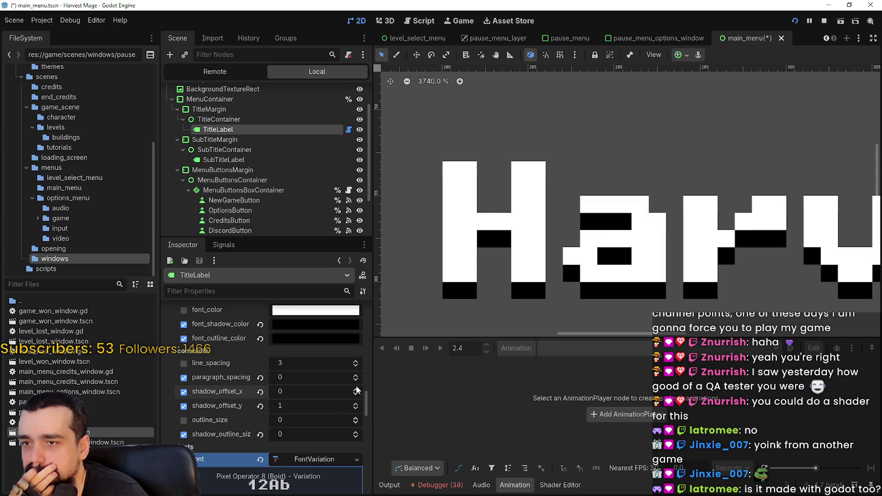
pyautogui.click(355, 398)
pyautogui.click(356, 393)
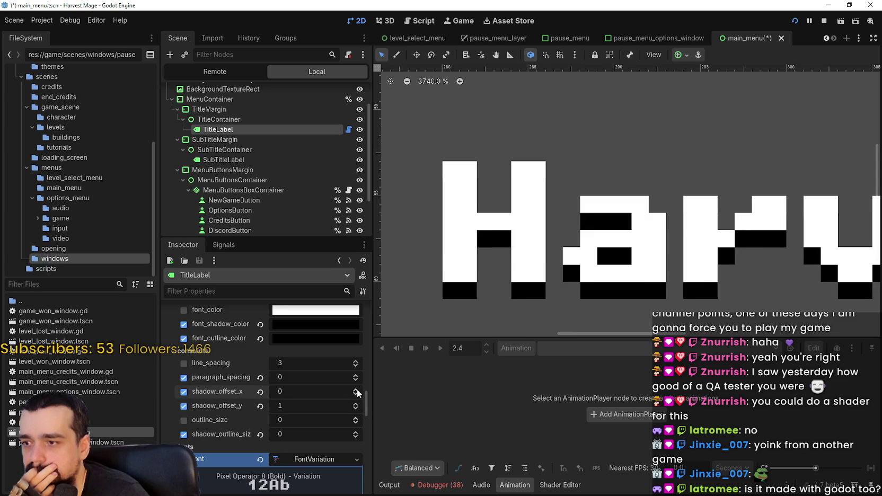
pyautogui.click(356, 393)
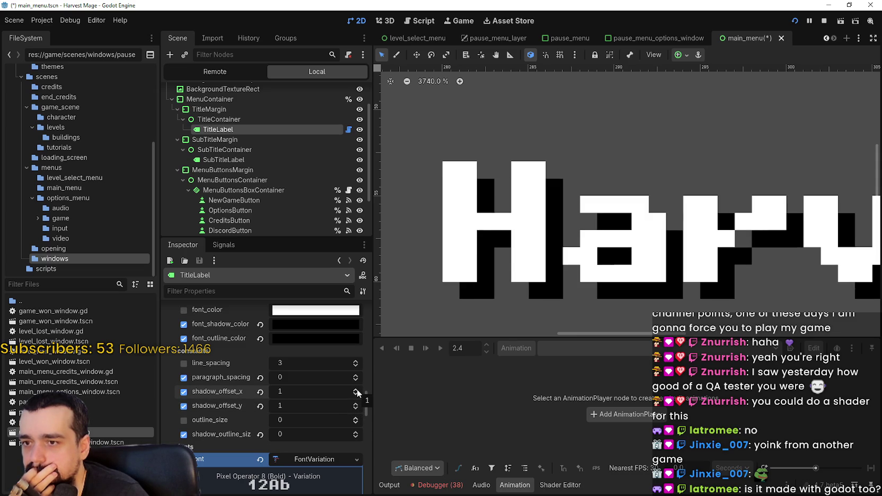
pyautogui.scroll(-5, 527, 233)
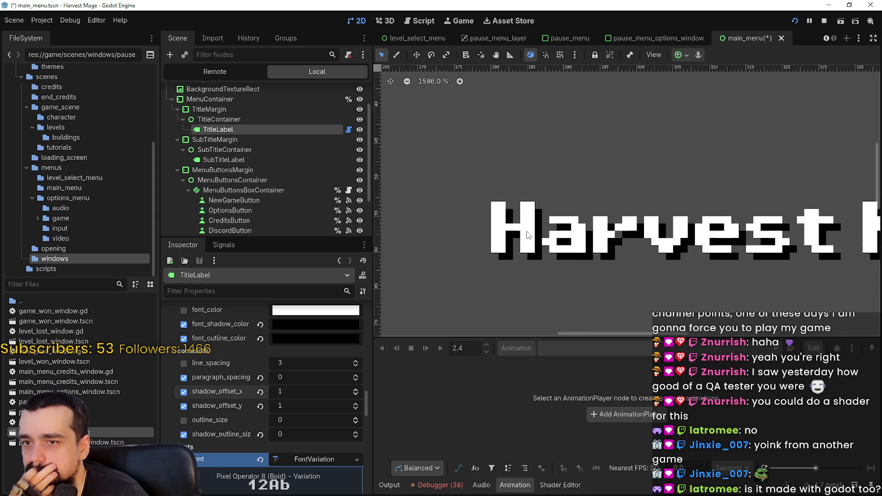
pyautogui.scroll(4, 527, 233)
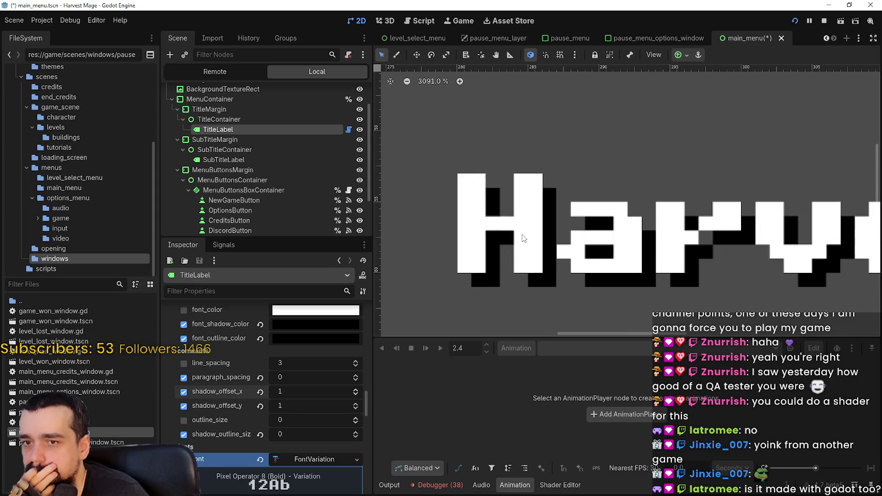
# After trying an outline, set shadow offset x 0, y 1 and outline size 0, then switch to Paint
pyautogui.click(355, 420)
pyautogui.click(355, 420)
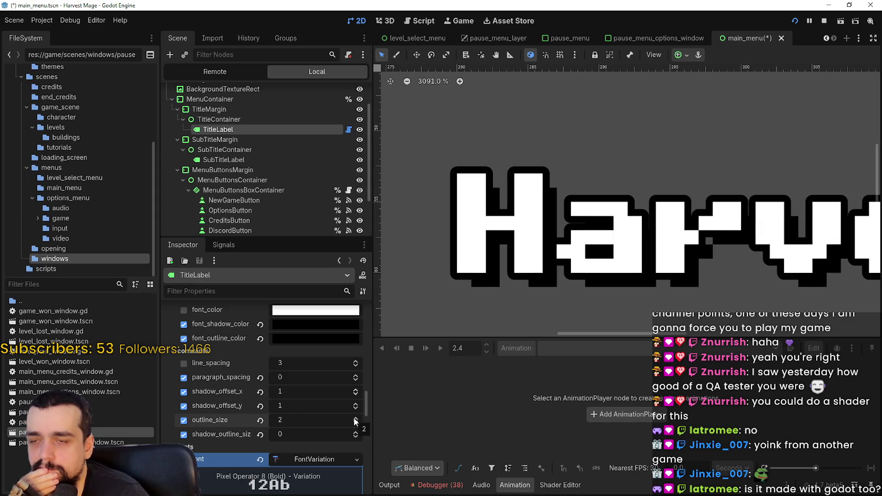
pyautogui.click(355, 419)
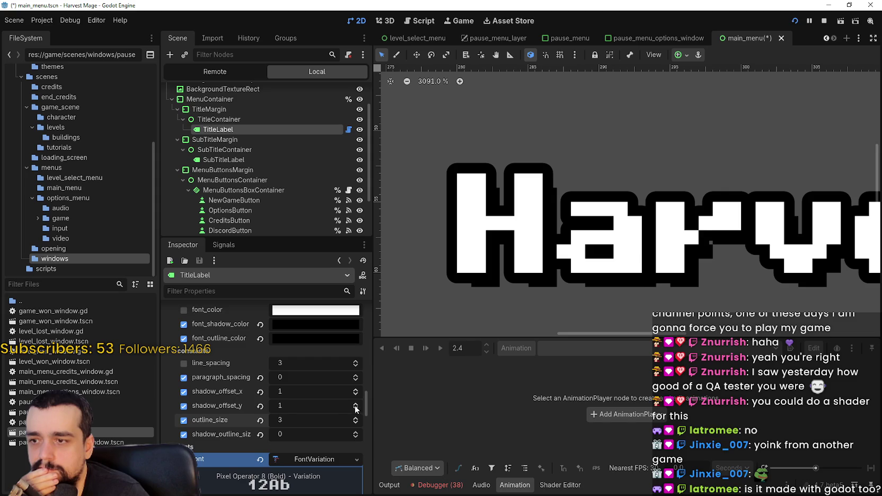
pyautogui.click(355, 409)
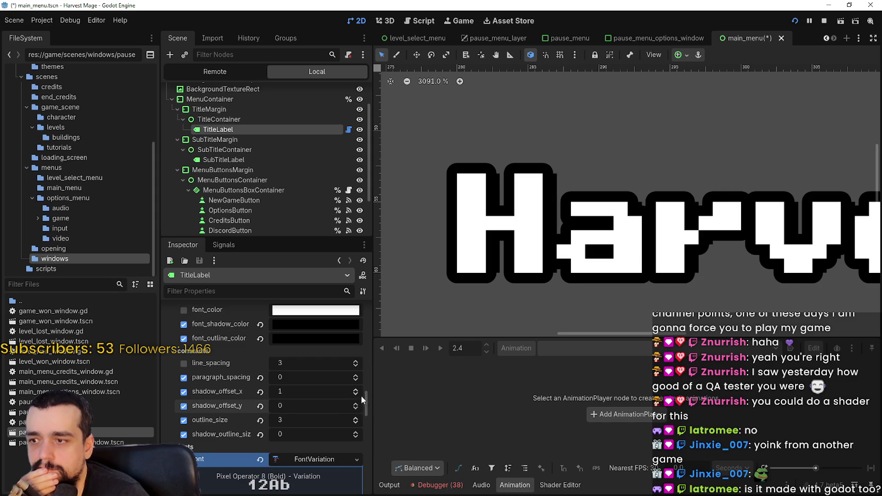
pyautogui.click(356, 395)
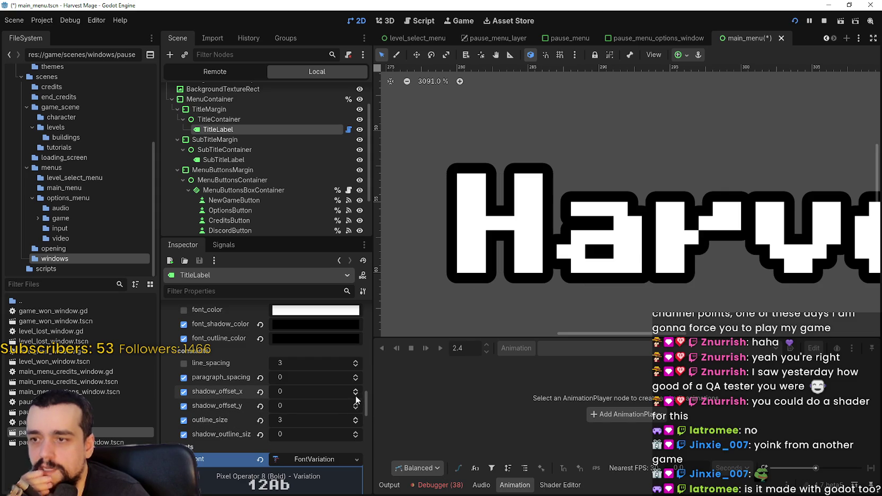
pyautogui.click(260, 420)
pyautogui.scroll(-2, 531, 237)
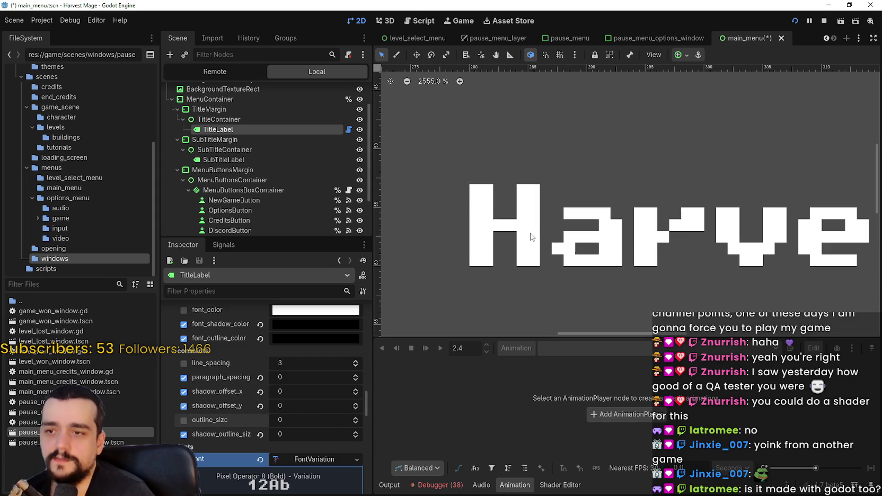
pyautogui.click(355, 405)
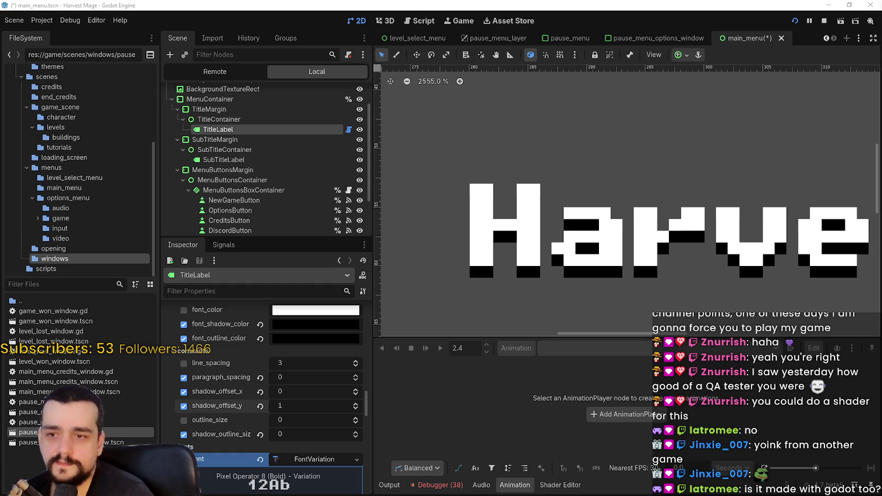
pyautogui.hotkey('alt', 'Tab')
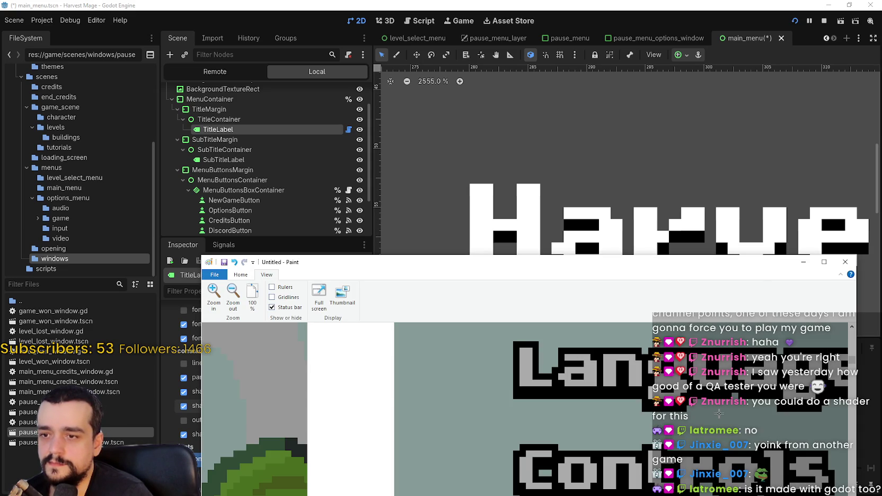
# Move the Paint window up and left and zoom into the reference screenshot
pyautogui.moveTo(269, 264)
pyautogui.mouseDown()
pyautogui.moveTo(216, 222)
pyautogui.moveTo(228, 172)
pyautogui.mouseUp()
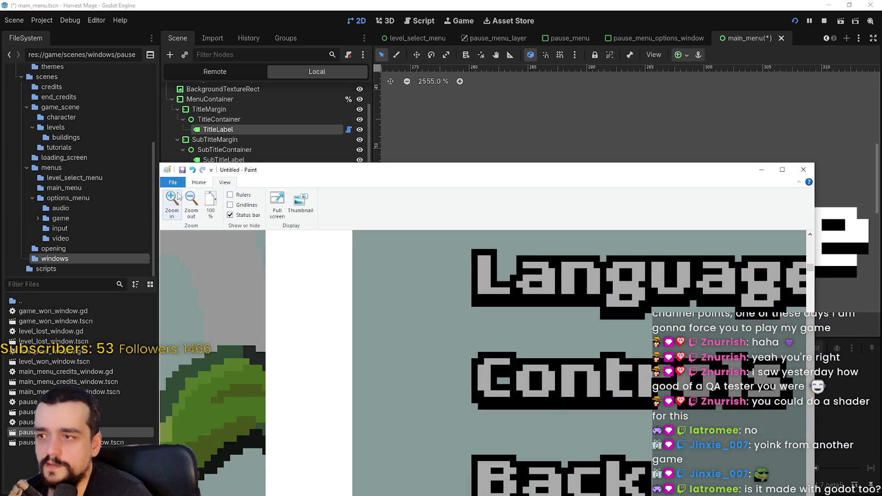
pyautogui.click(178, 195)
pyautogui.scroll(3, 506, 321)
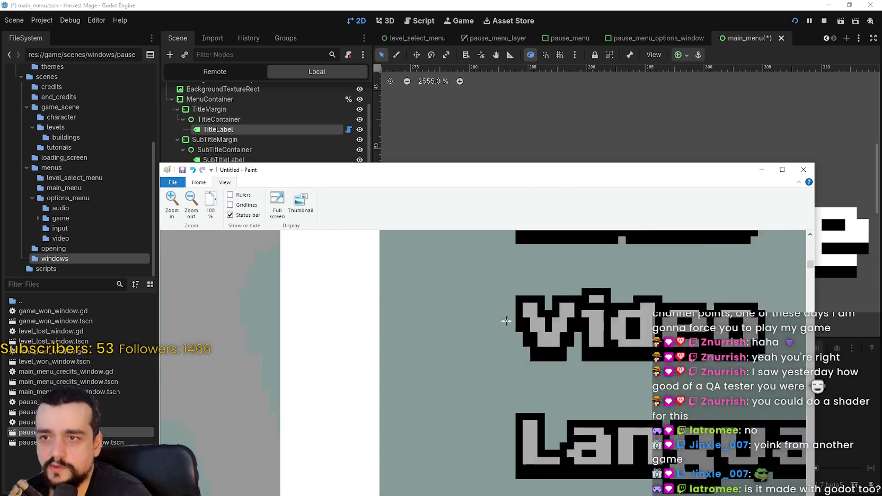
pyautogui.scroll(2, 506, 321)
pyautogui.scroll(-1, 506, 320)
pyautogui.scroll(1, 506, 321)
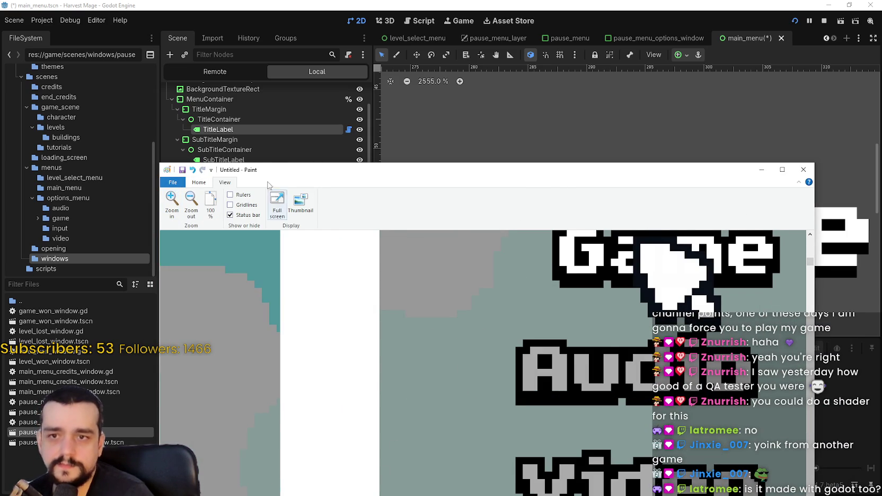
pyautogui.moveTo(278, 165); pyautogui.dragTo(240, 138)
pyautogui.click(160, 155)
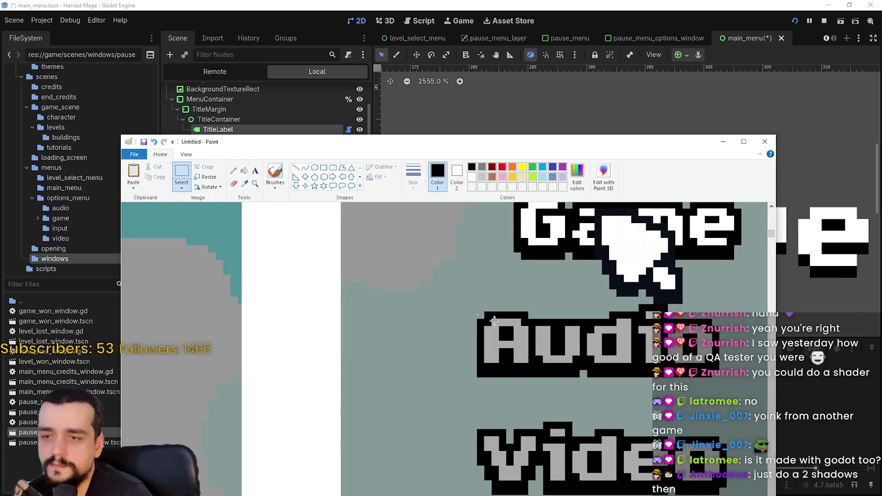
# Rectangle-select the A of Audio and a strip beneath the label to measure its outline
pyautogui.moveTo(466, 308)
pyautogui.mouseDown()
pyautogui.moveTo(575, 368)
pyautogui.moveTo(534, 368)
pyautogui.mouseUp()
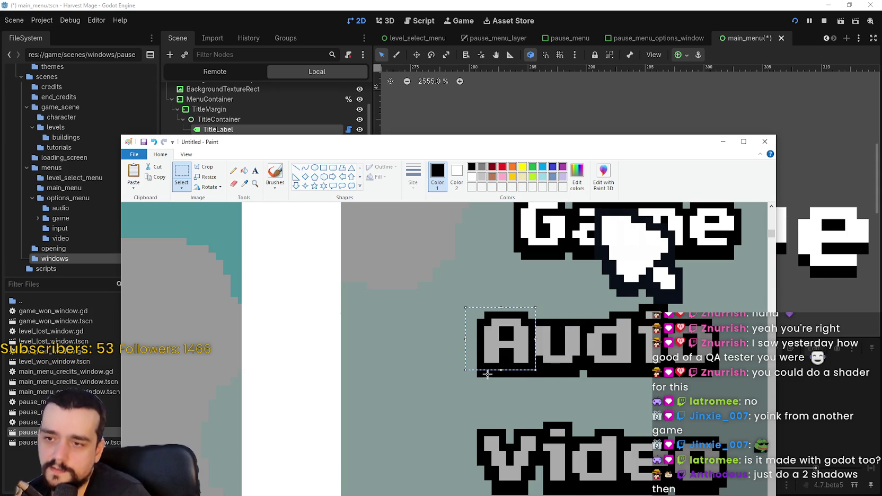
pyautogui.scroll(3, 490, 405)
pyautogui.scroll(-3, 490, 405)
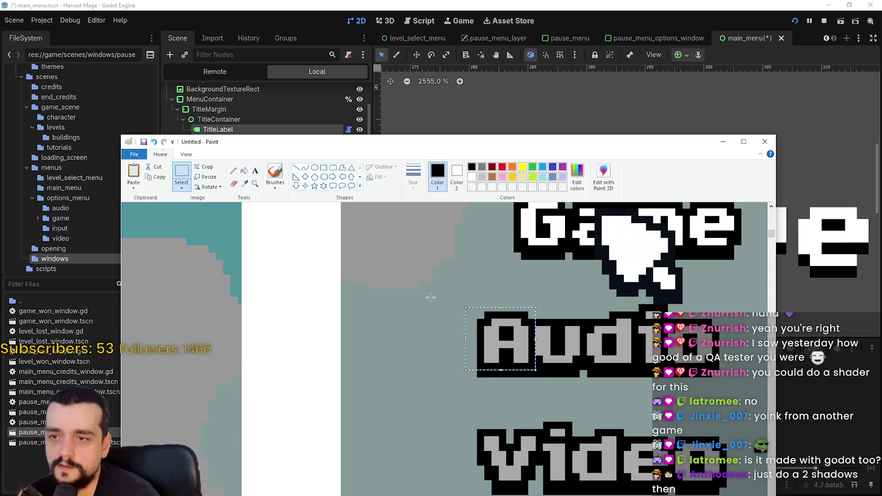
pyautogui.click(455, 305)
pyautogui.moveTo(466, 313); pyautogui.dragTo(535, 369)
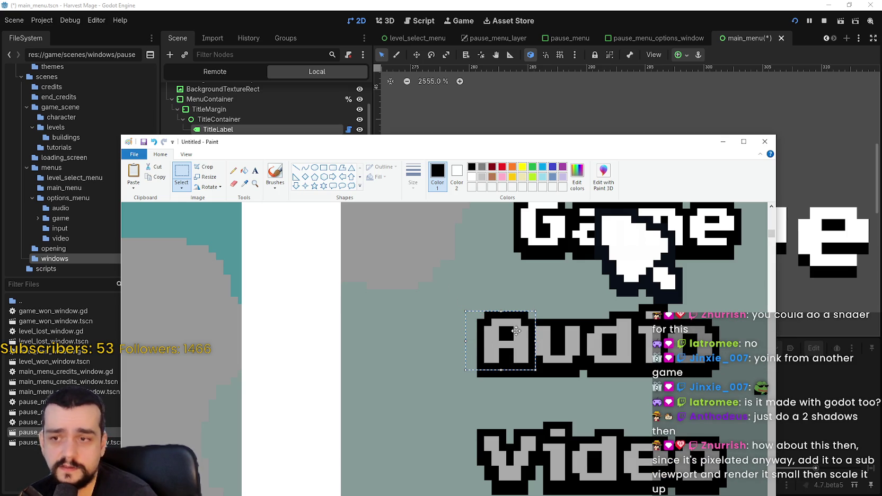
pyautogui.moveTo(463, 383); pyautogui.dragTo(734, 369)
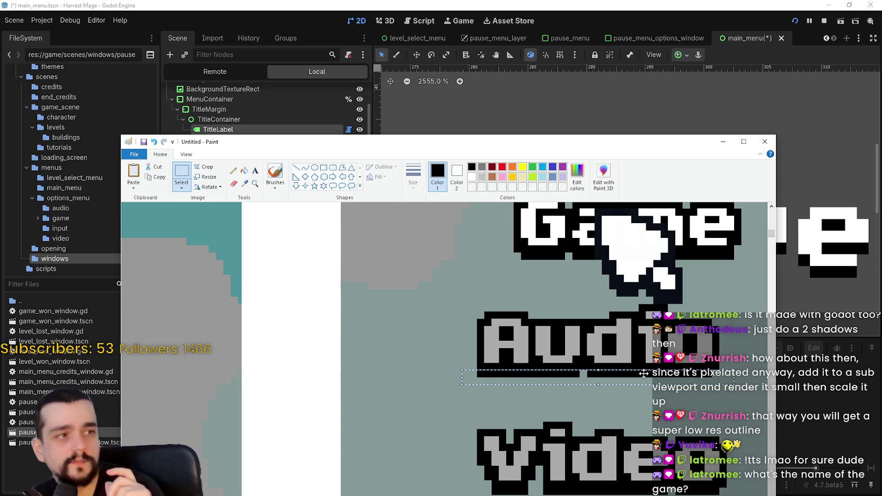
pyautogui.scroll(3, 456, 336)
pyautogui.scroll(2, 455, 335)
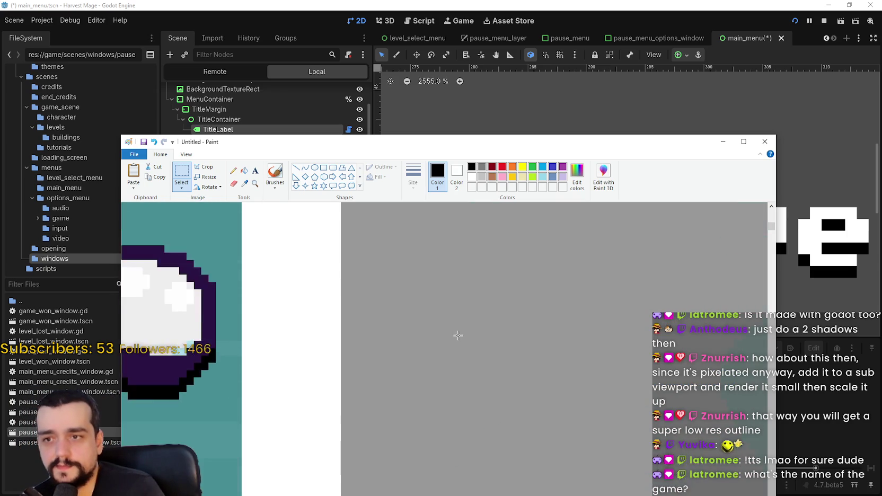
pyautogui.scroll(-5, 456, 335)
pyautogui.scroll(3, 424, 373)
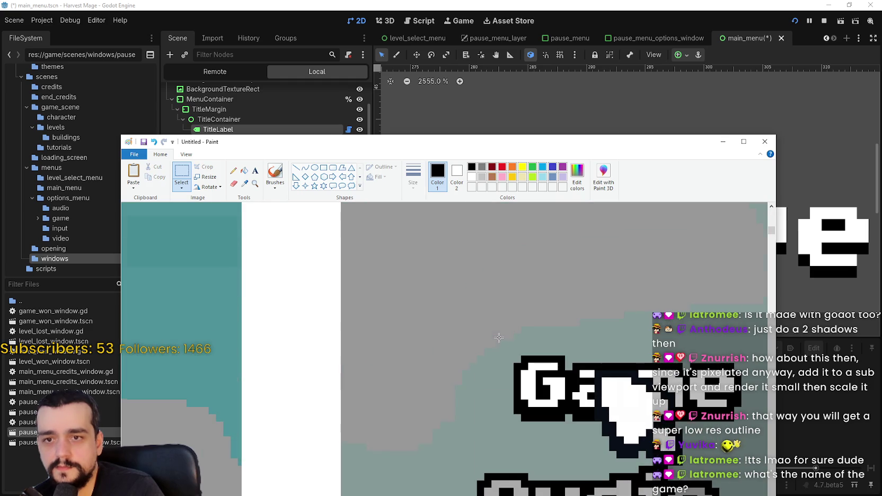
pyautogui.moveTo(424, 142); pyautogui.dragTo(390, 127)
pyautogui.scroll(-2, 578, 464)
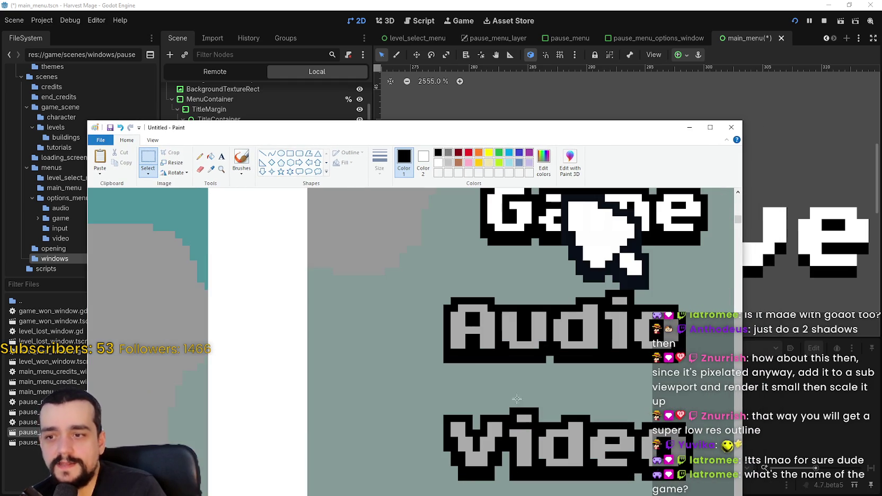
# Back in Godot, try one pixel of top spacing on the title font, then reset it to 0
pyautogui.hotkey('alt', 'Tab')
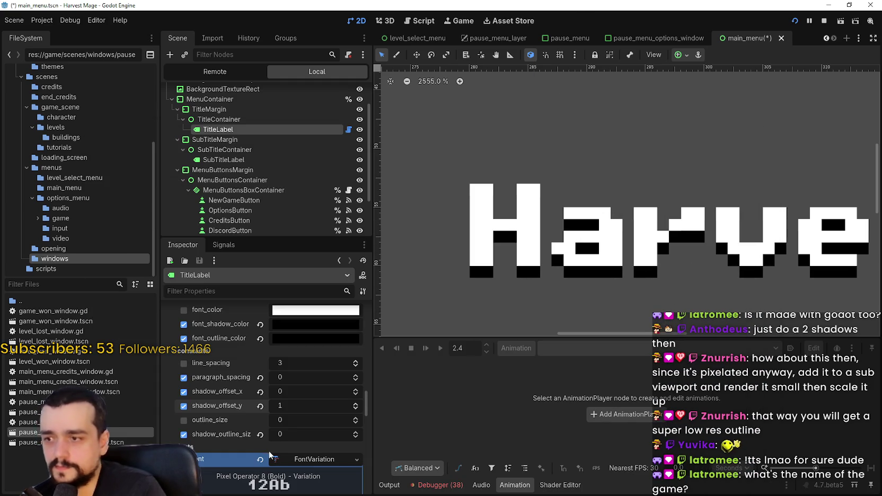
pyautogui.scroll(-2, 295, 442)
pyautogui.scroll(-2, 234, 424)
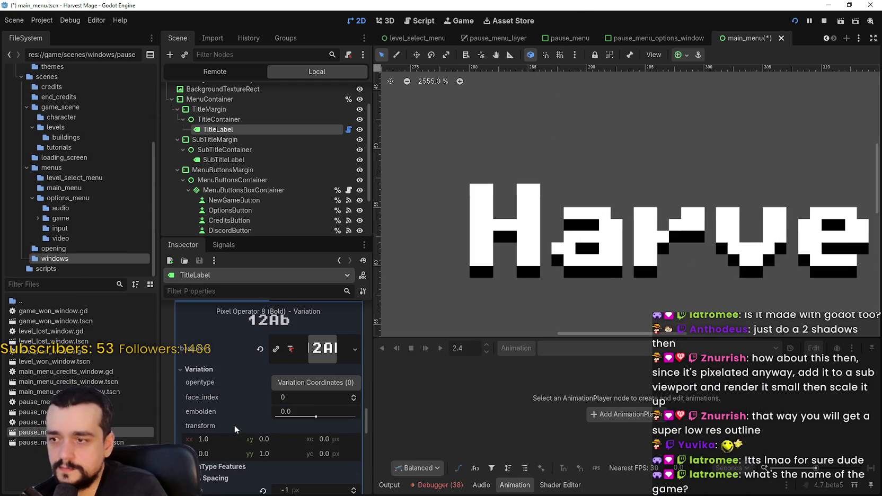
pyautogui.scroll(-3, 215, 418)
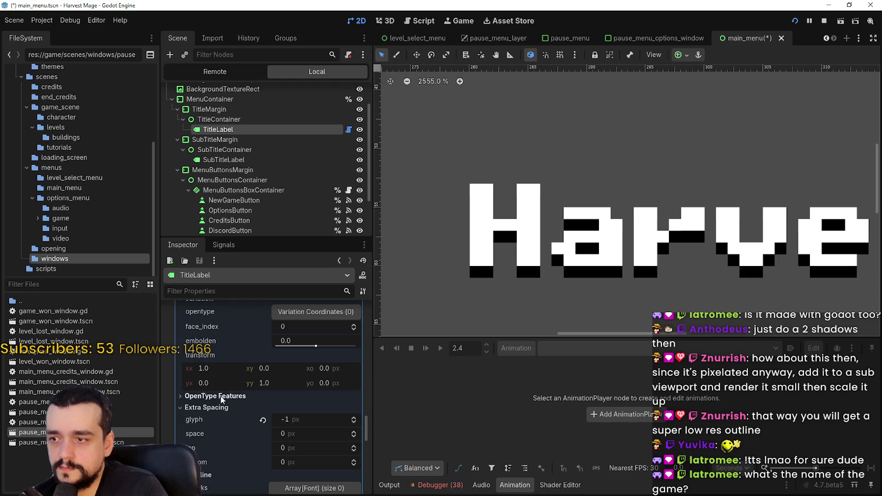
pyautogui.scroll(-1, 239, 450)
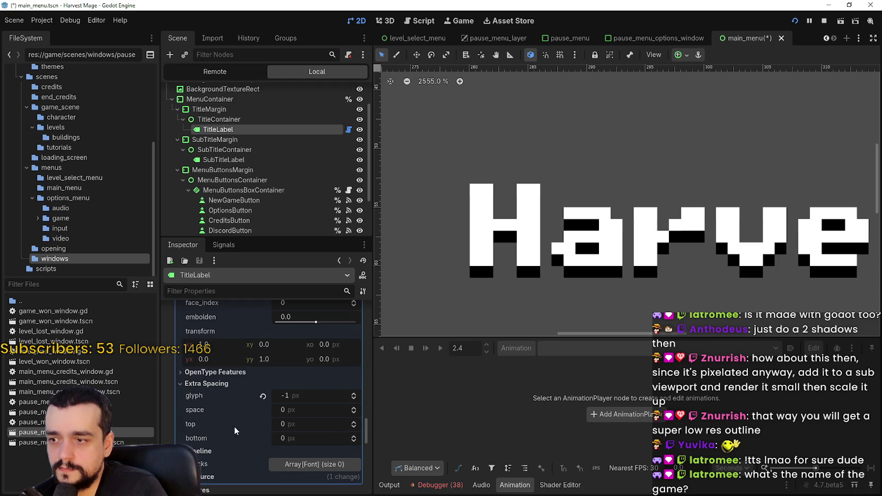
pyautogui.click(353, 422)
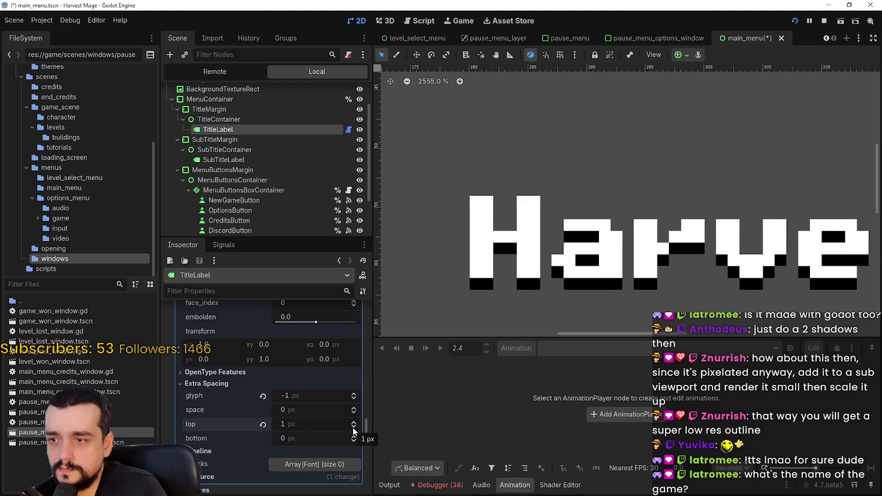
pyautogui.click(353, 428)
# Expand the font's Baseline settings and bring the baseline offset back to 0
pyautogui.scroll(-1, 233, 426)
pyautogui.click(198, 426)
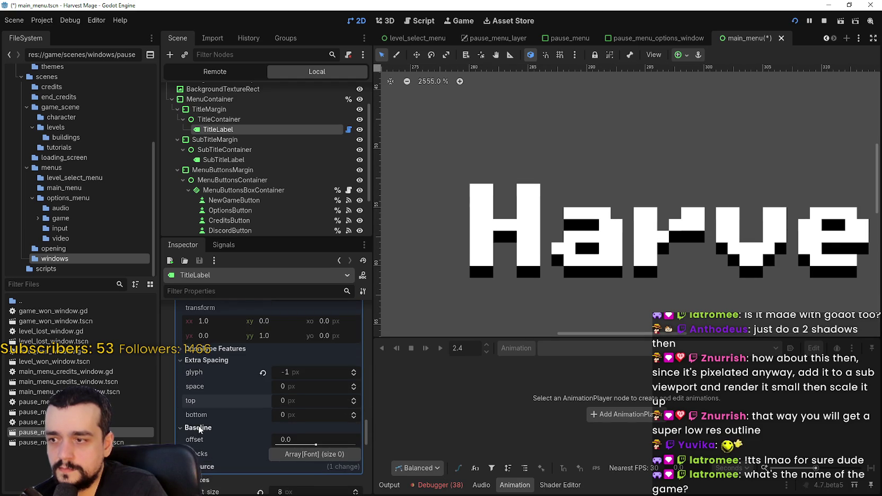
pyautogui.scroll(1, 304, 417)
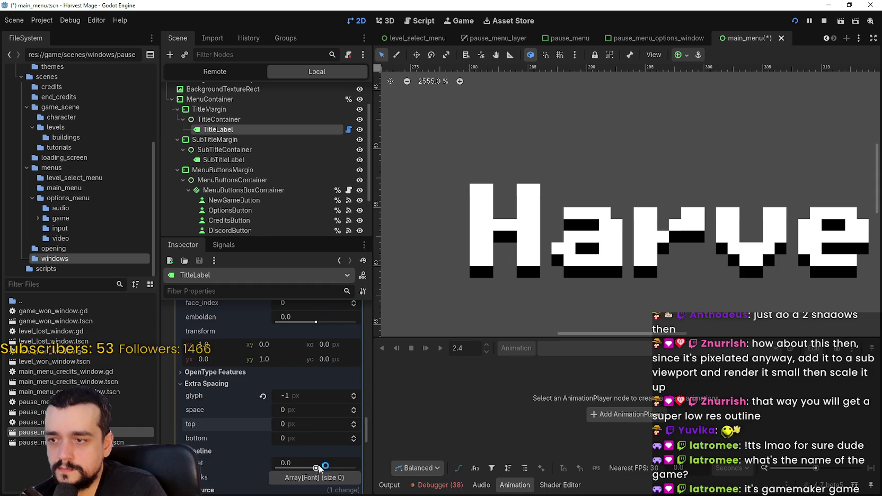
pyautogui.scroll(-2, 310, 437)
pyautogui.moveTo(314, 422); pyautogui.dragTo(316, 421)
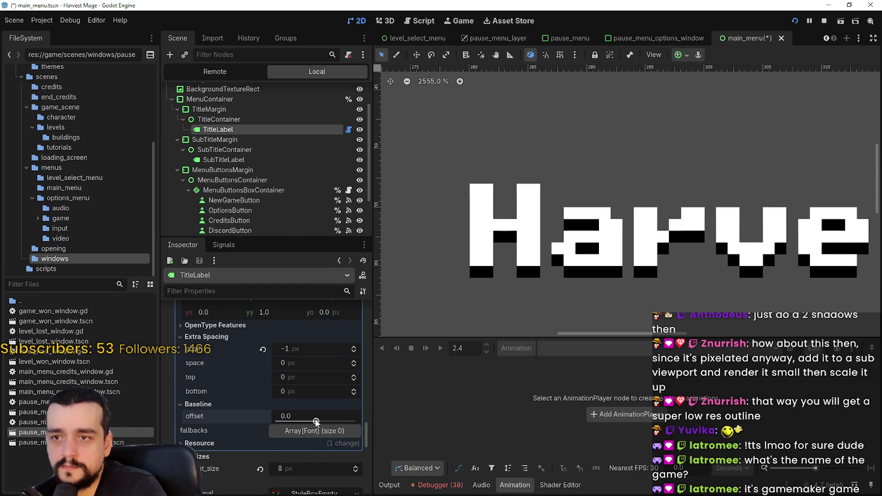
pyautogui.scroll(-3, 273, 414)
pyautogui.scroll(-1, 274, 418)
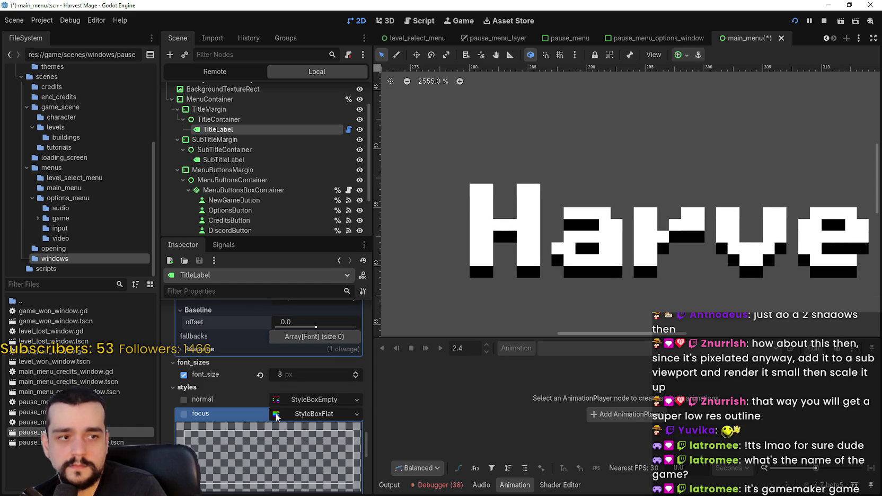
pyautogui.scroll(-3, 309, 401)
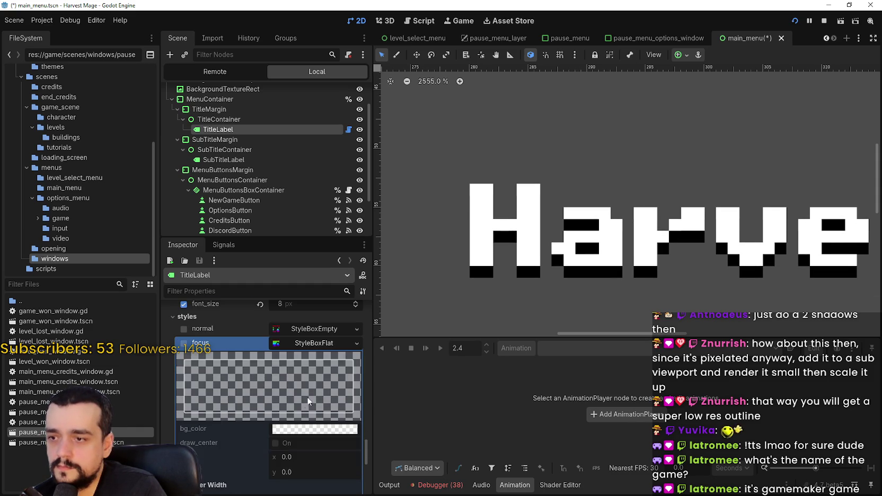
pyautogui.click(329, 344)
pyautogui.scroll(2, 244, 408)
pyautogui.scroll(3, 245, 408)
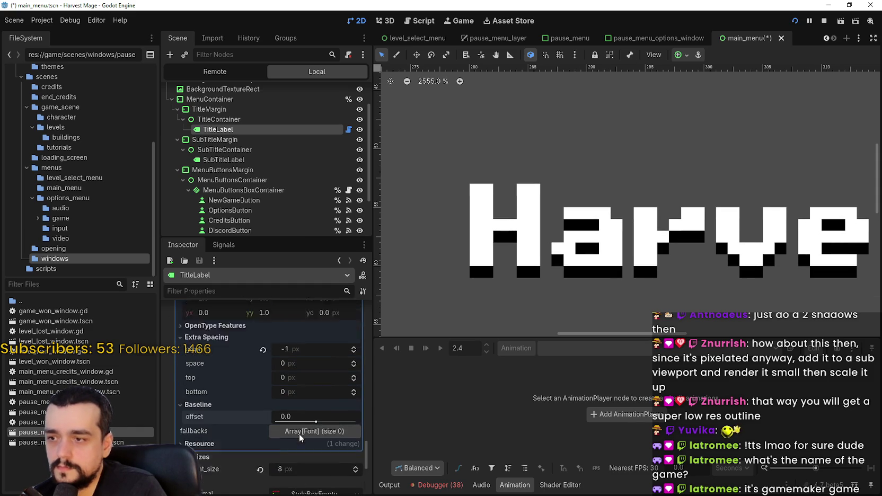
pyautogui.scroll(1, 299, 433)
pyautogui.scroll(1, 305, 408)
pyautogui.scroll(1, 304, 408)
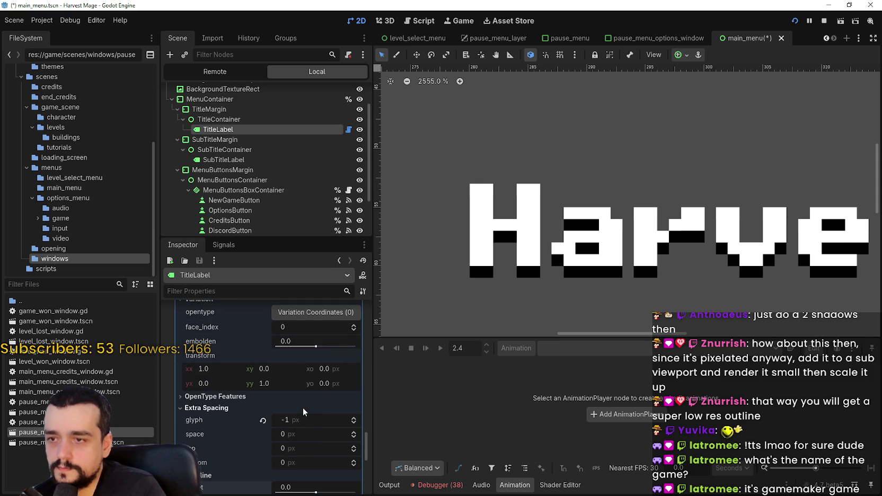
# Tighten the title's glyph spacing to -2, then restore it to -1 and inspect the result
pyautogui.click(353, 423)
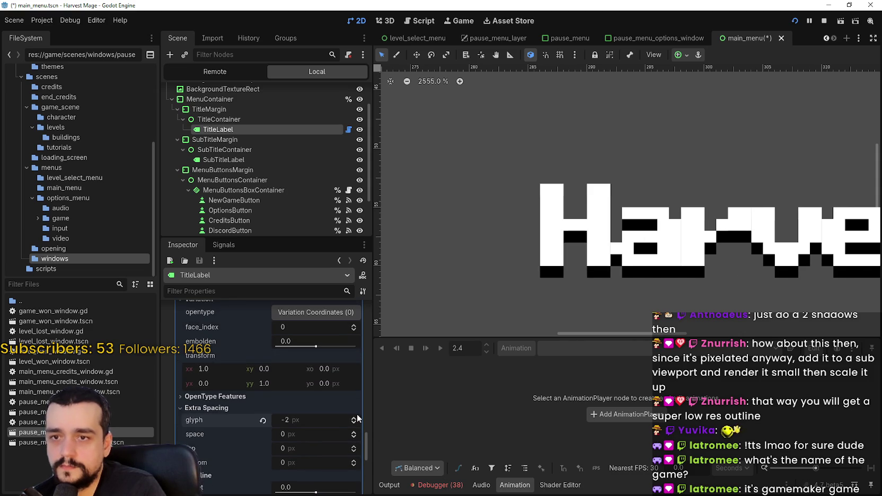
pyautogui.click(354, 418)
pyautogui.scroll(-3, 673, 223)
pyautogui.scroll(-5, 673, 223)
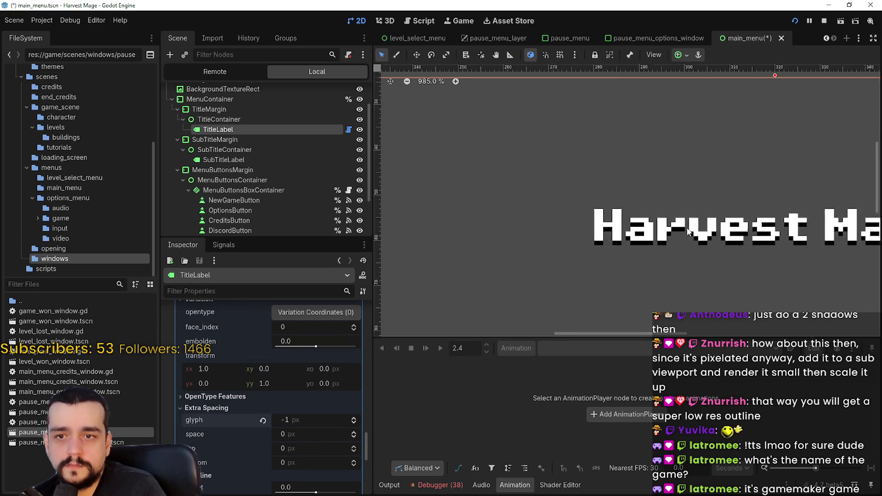
pyautogui.scroll(3, 665, 240)
pyautogui.scroll(3, 662, 241)
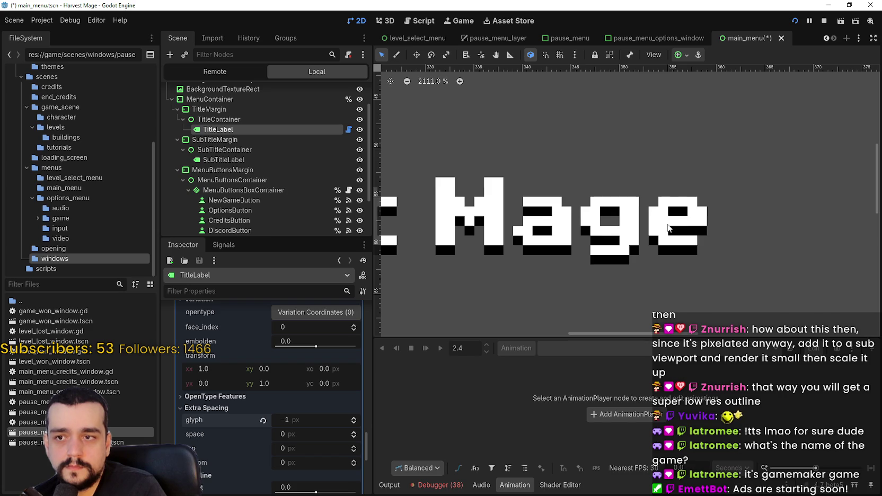
pyautogui.scroll(-10, 668, 227)
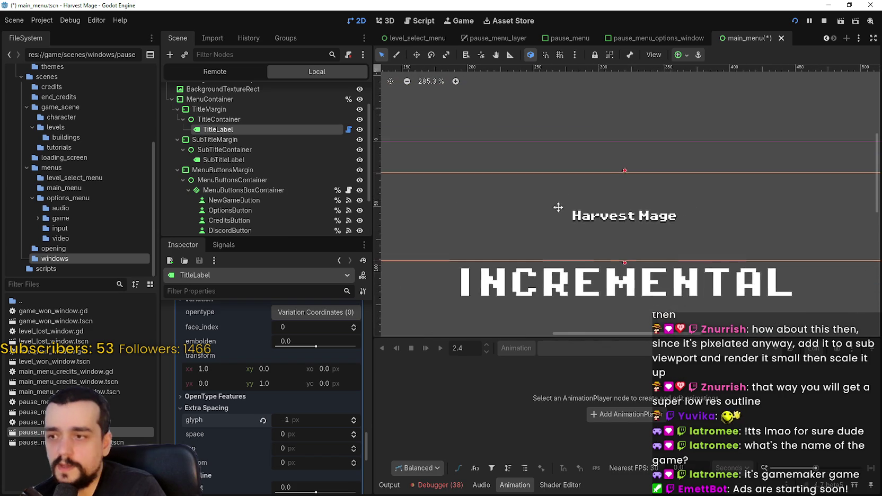
pyautogui.scroll(-1, 583, 204)
pyautogui.scroll(6, 668, 191)
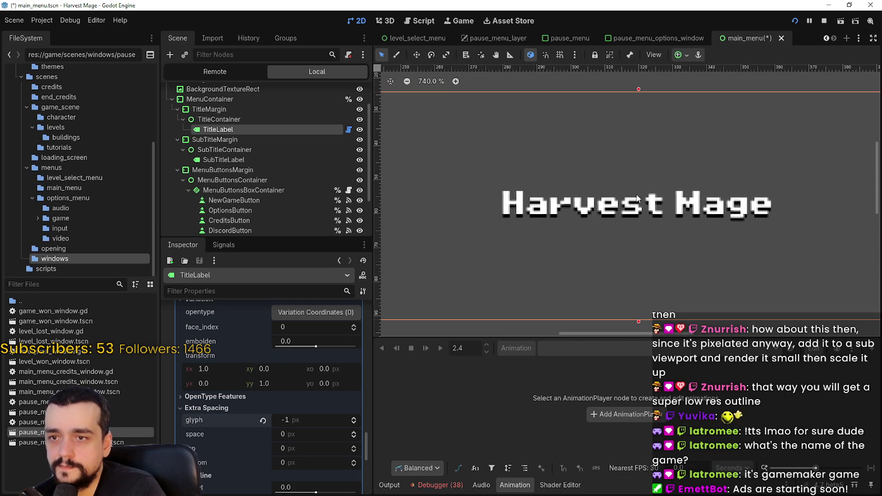
pyautogui.scroll(-1, 638, 198)
pyautogui.scroll(5, 561, 211)
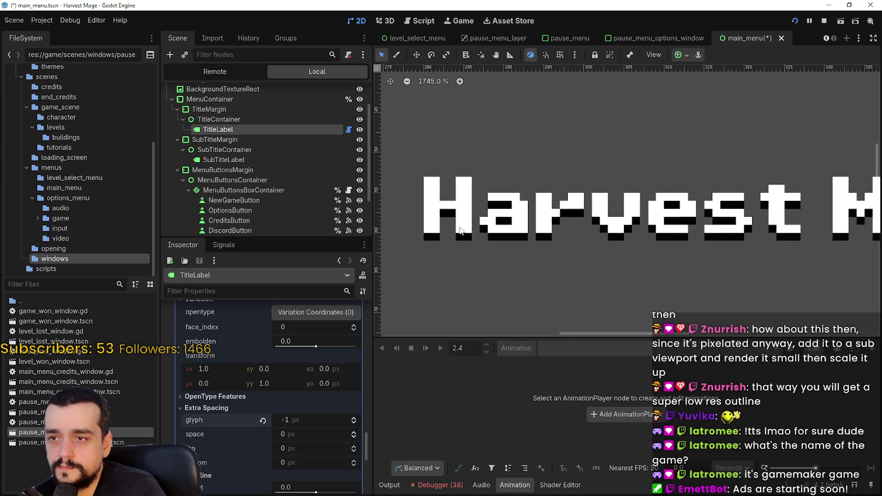
pyautogui.scroll(5, 313, 408)
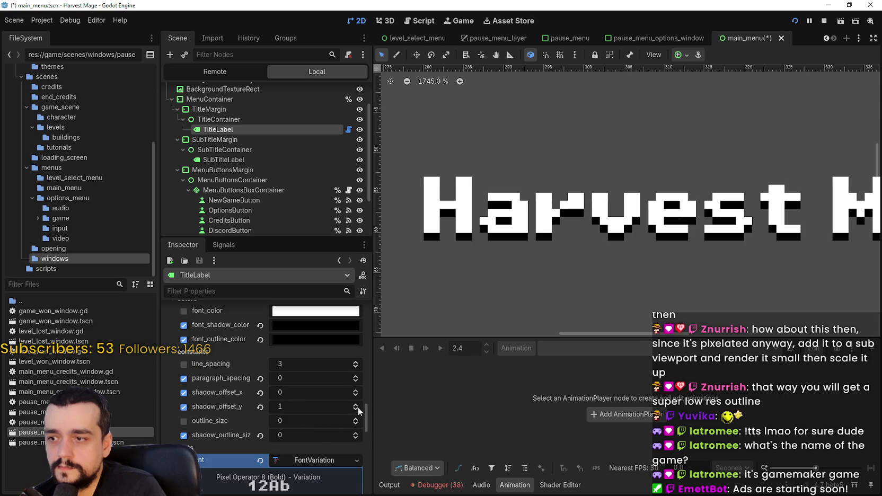
# Try a title shadow offset of 2, then set TitleLabel's shadow_offset_y back to 1
pyautogui.click(355, 403)
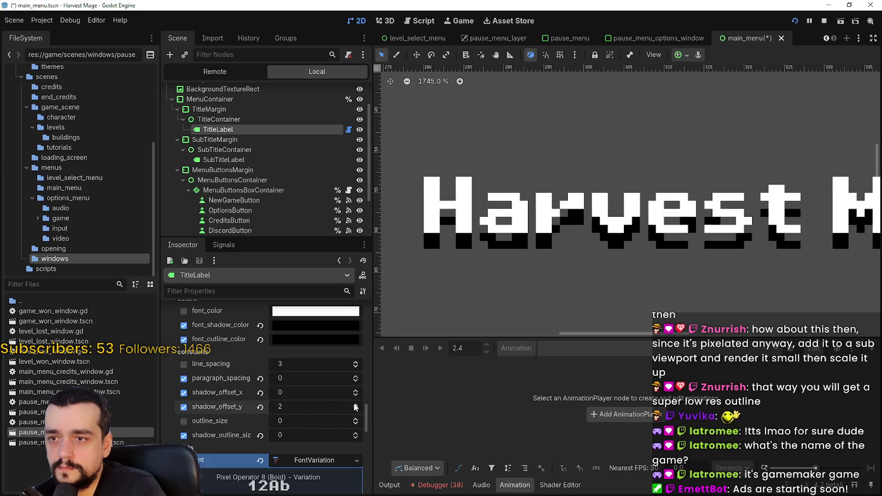
pyautogui.hscroll(5, 601, 250)
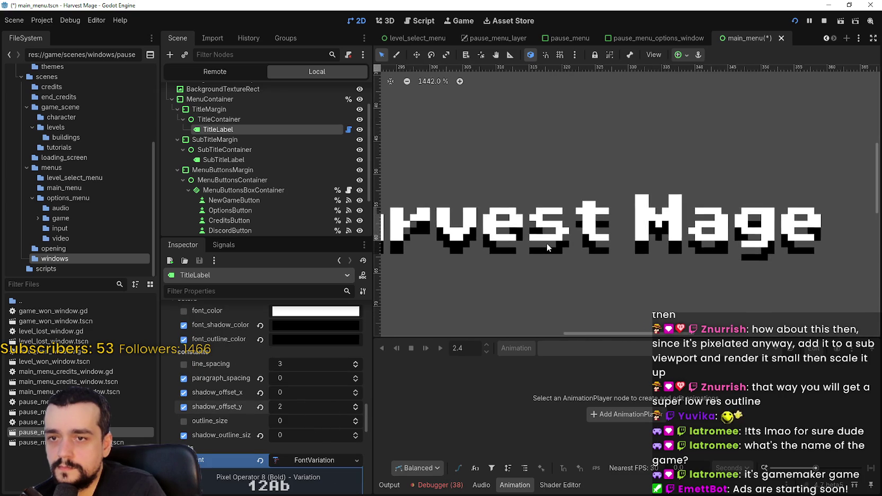
pyautogui.scroll(-3, 559, 239)
pyautogui.hscroll(3, 559, 238)
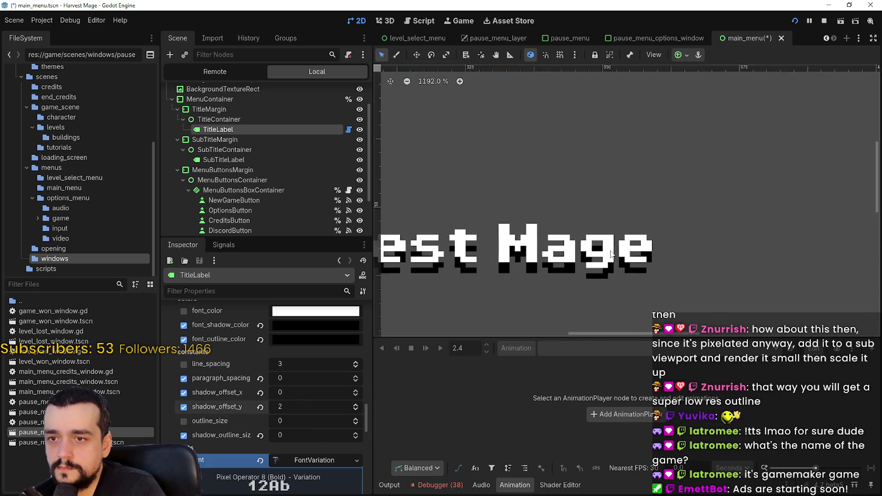
pyautogui.scroll(-1, 464, 224)
pyautogui.hscroll(-3, 464, 223)
pyautogui.scroll(-4, 463, 223)
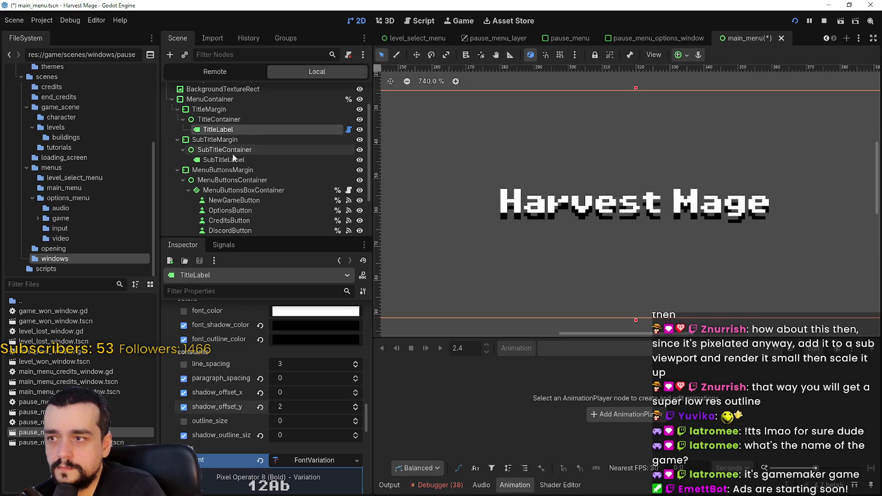
pyautogui.click(300, 459)
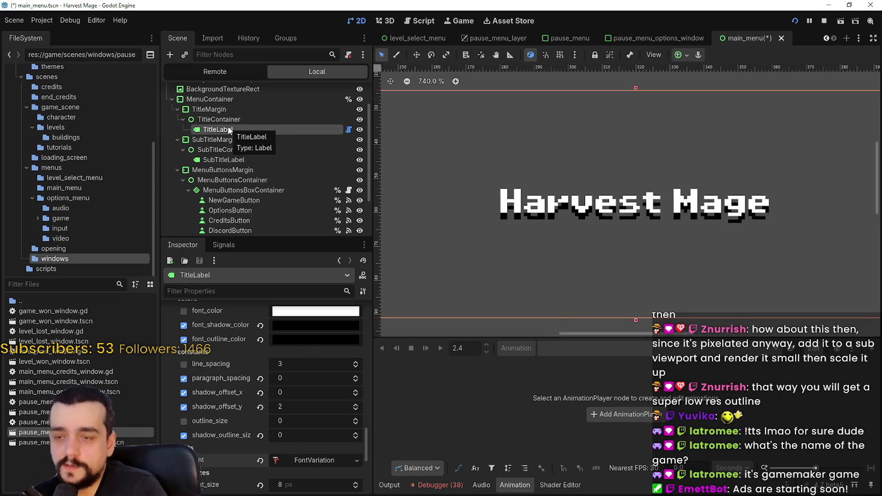
pyautogui.click(355, 409)
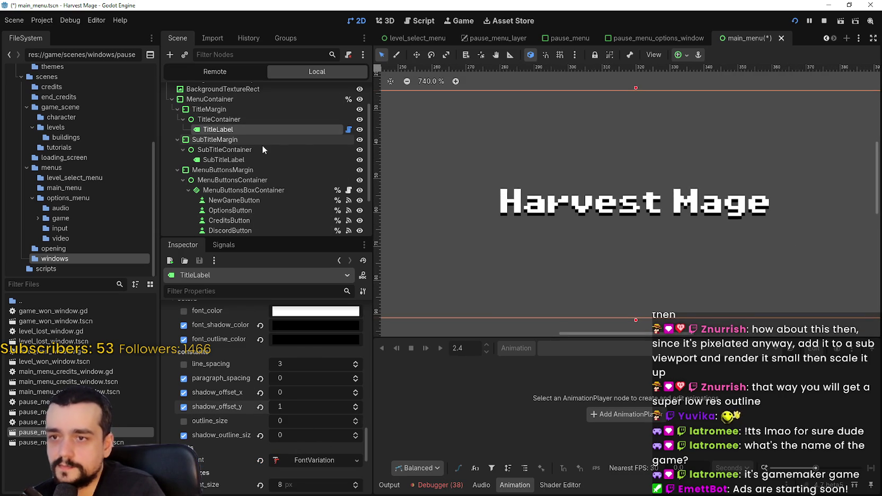
pyautogui.scroll(1, 261, 145)
# Duplicate TitleLabel into TitleLabel2 and set its constant override shadow_offset_y to 2
pyautogui.hotkey('ctrl', 'd')
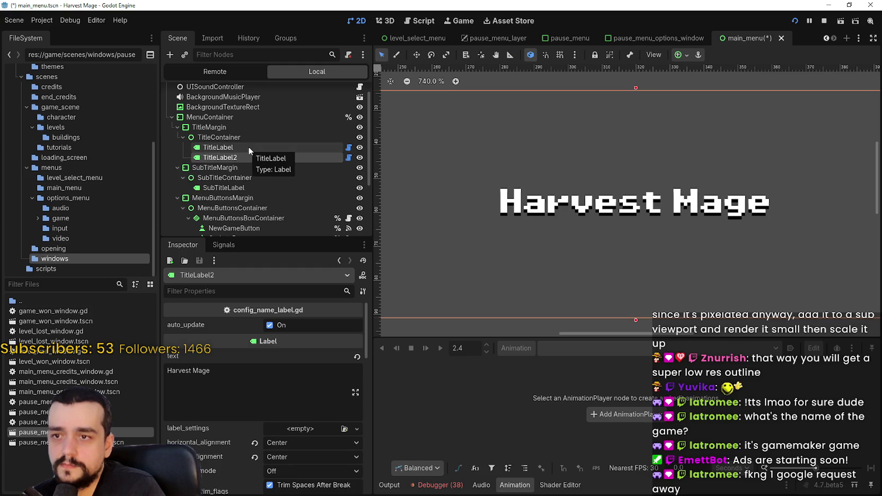
pyautogui.scroll(-5, 312, 437)
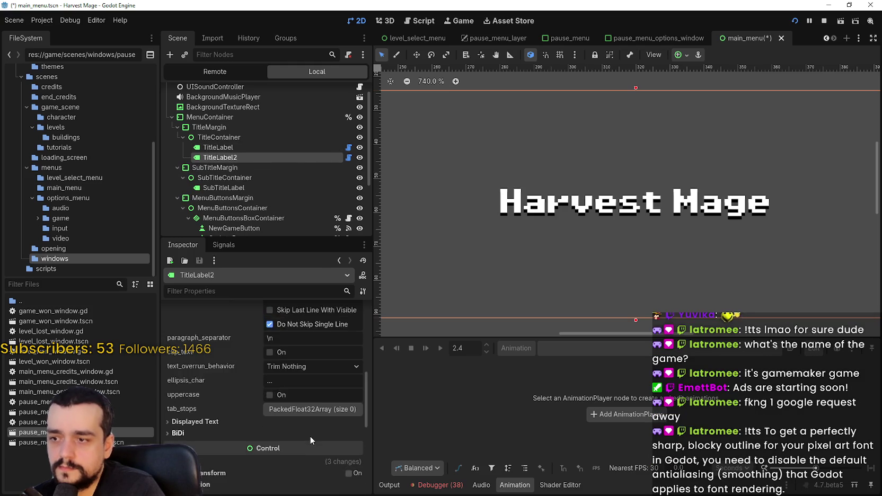
pyautogui.scroll(-3, 238, 424)
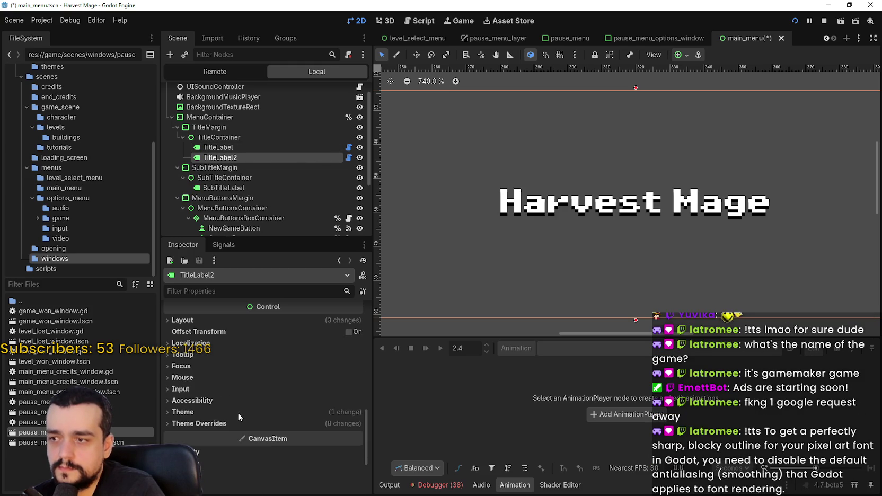
pyautogui.click(259, 411)
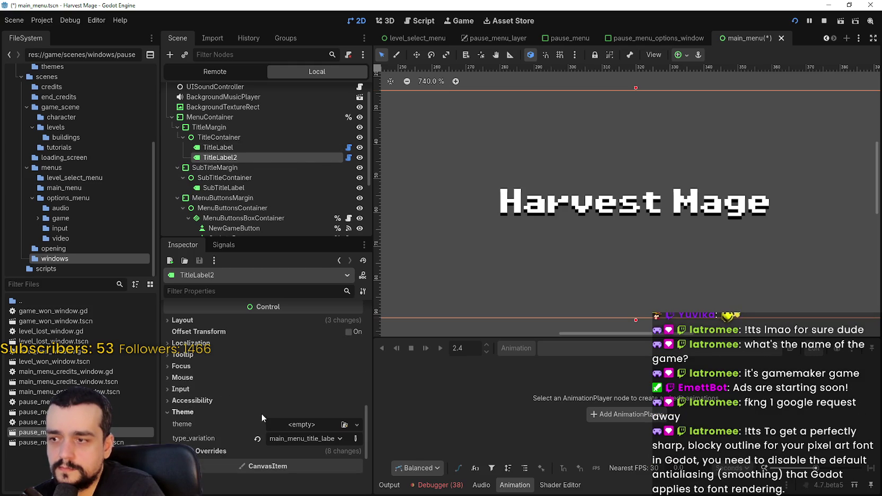
pyautogui.click(265, 452)
pyautogui.scroll(-3, 268, 445)
pyautogui.click(245, 367)
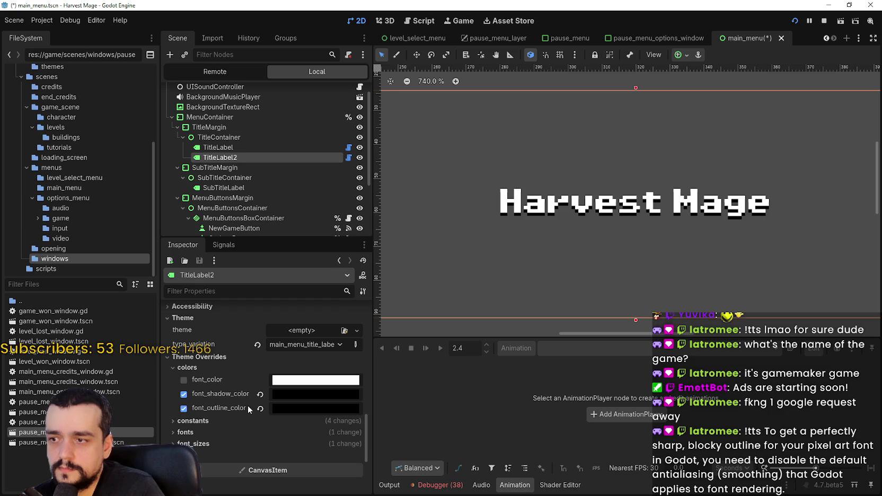
pyautogui.click(234, 420)
pyautogui.scroll(-3, 350, 409)
pyautogui.scroll(5, 655, 182)
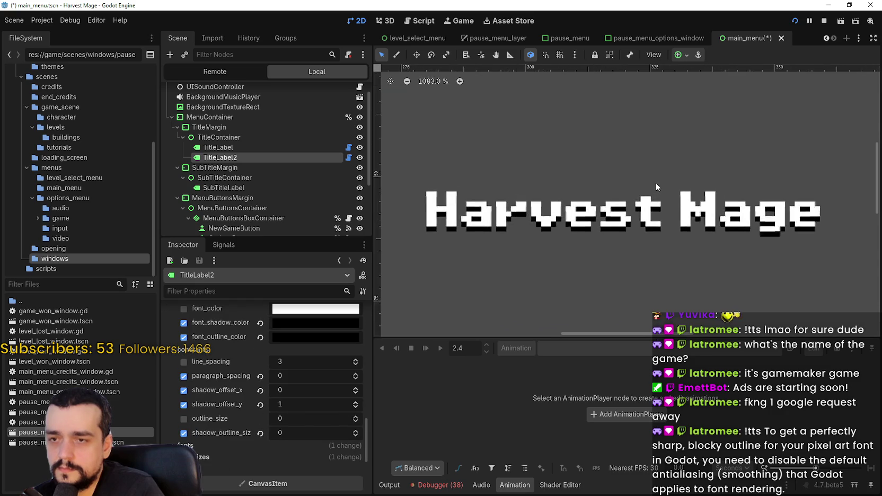
pyautogui.click(356, 403)
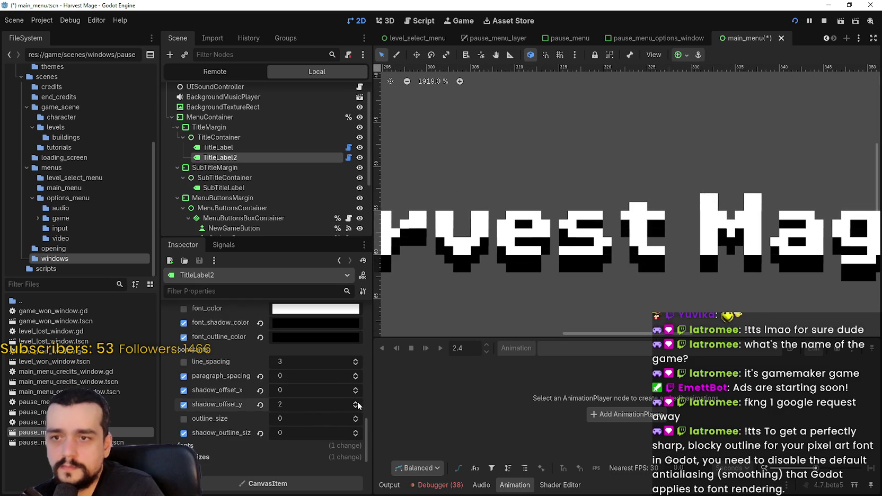
pyautogui.scroll(-3, 481, 207)
pyautogui.scroll(1, 480, 207)
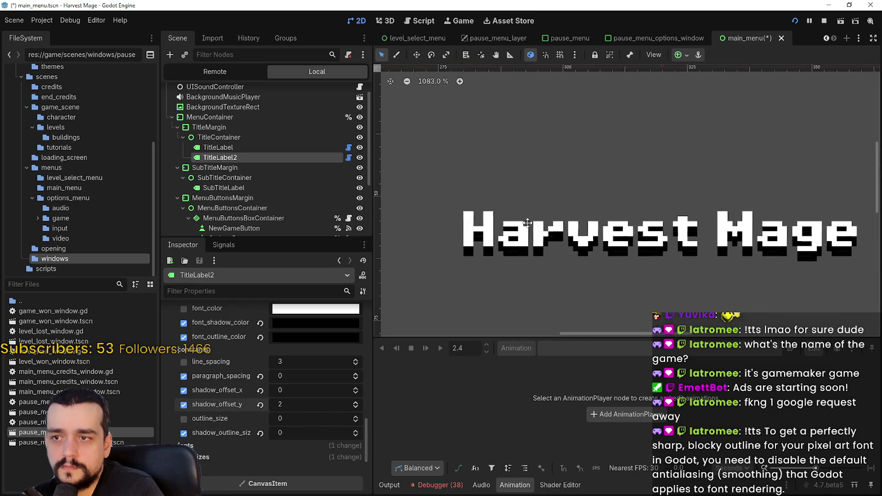
# Duplicate the original TitleLabel again to make a third copy
pyautogui.keyDown('ctrl'); pyautogui.click(243, 157); pyautogui.keyUp('ctrl')
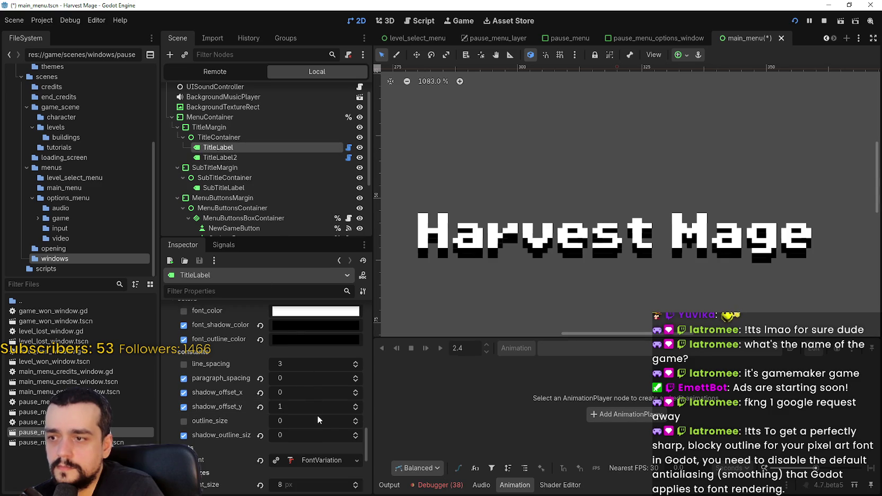
pyautogui.hotkey('ctrl', 'd')
pyautogui.scroll(-6, 316, 418)
pyautogui.scroll(-5, 306, 409)
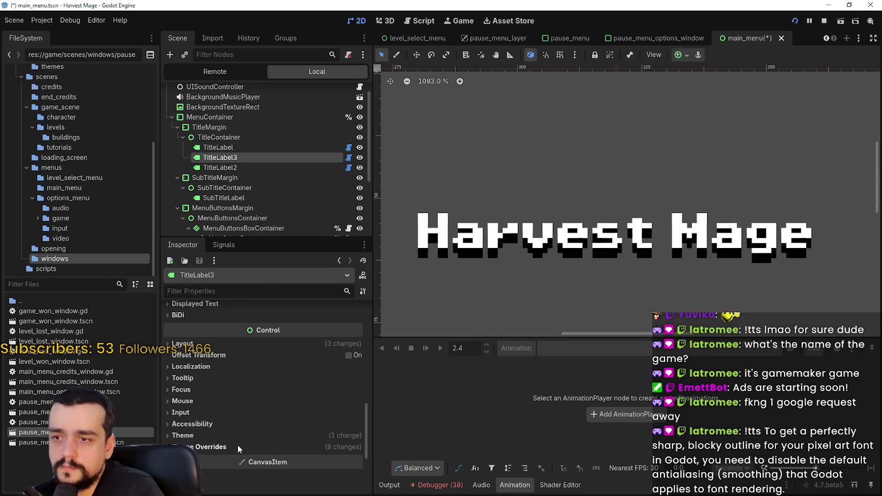
# Expand TitleLabel3's constant overrides and experiment with different shadow offset values
pyautogui.click(238, 446)
pyautogui.scroll(-4, 236, 432)
pyautogui.click(233, 375)
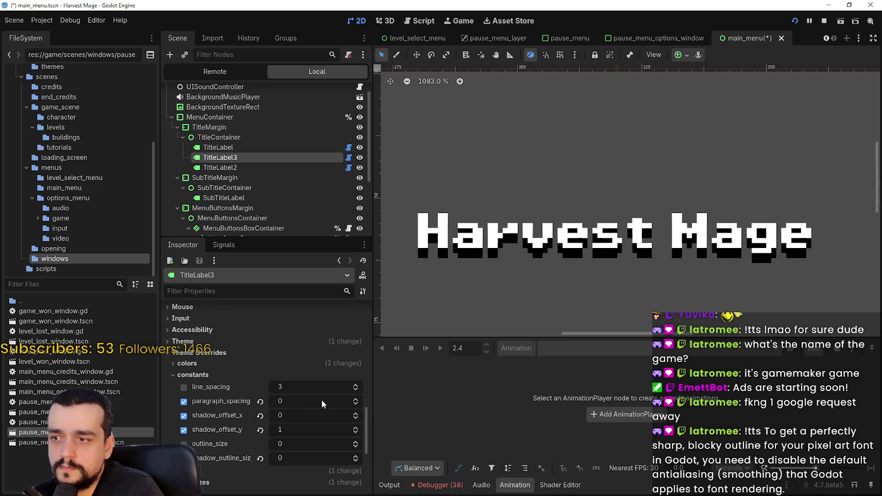
pyautogui.click(355, 429)
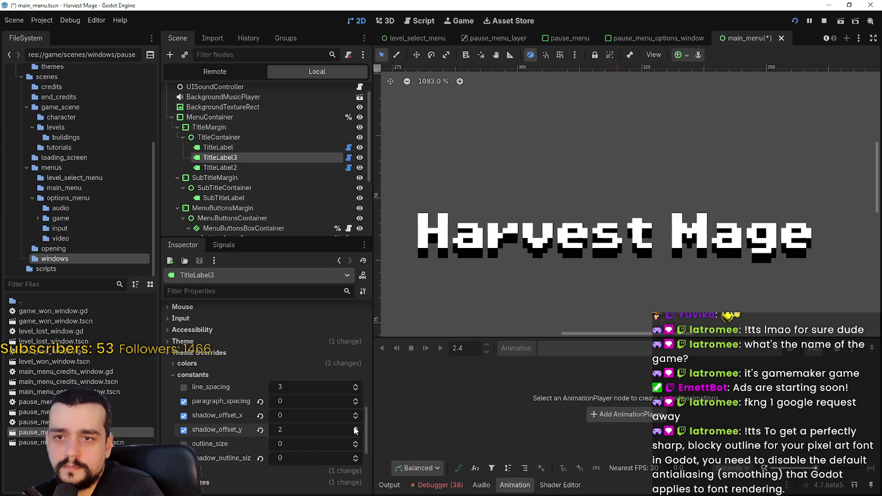
pyautogui.click(355, 432)
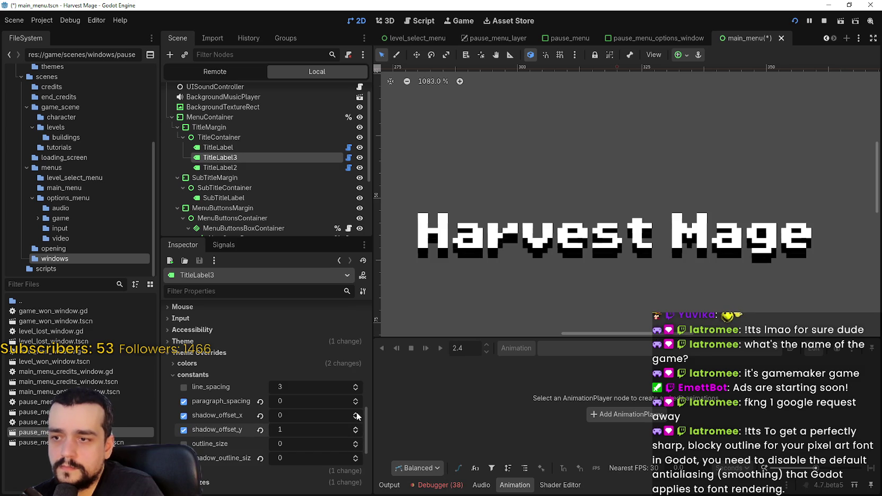
pyautogui.click(355, 414)
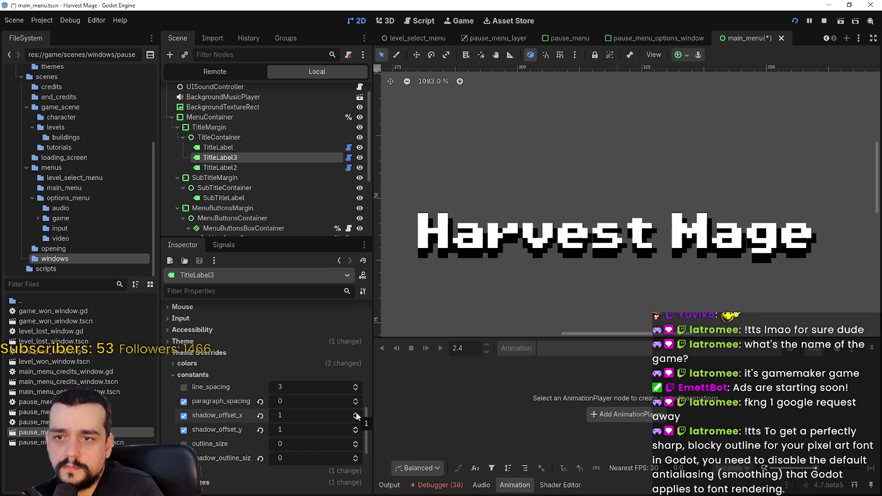
pyautogui.scroll(3, 479, 258)
pyautogui.scroll(-2, 471, 256)
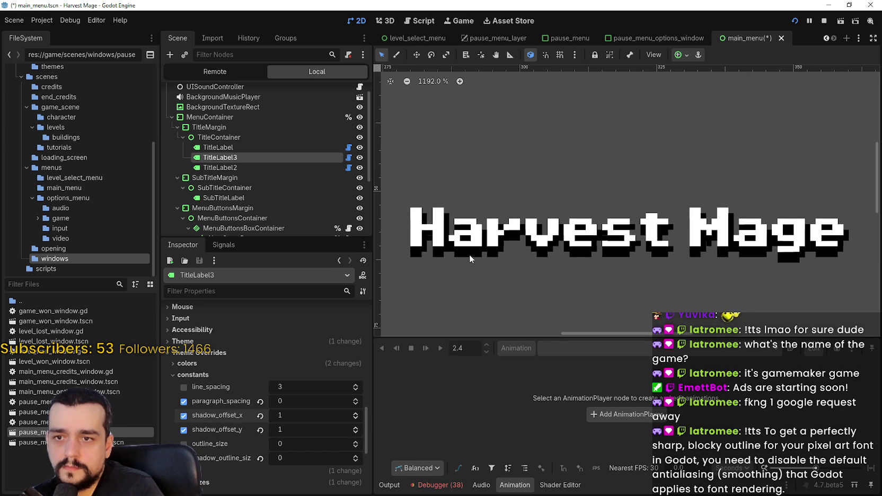
pyautogui.click(355, 433)
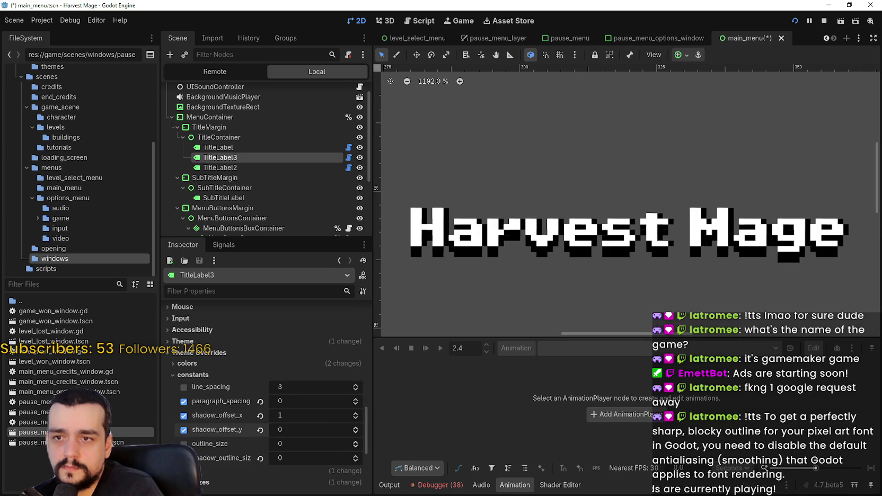
# Compare against the pixel-art reference, then set TitleLabel3's shadow offset to 0, -1
pyautogui.hotkey('alt', 'Tab')
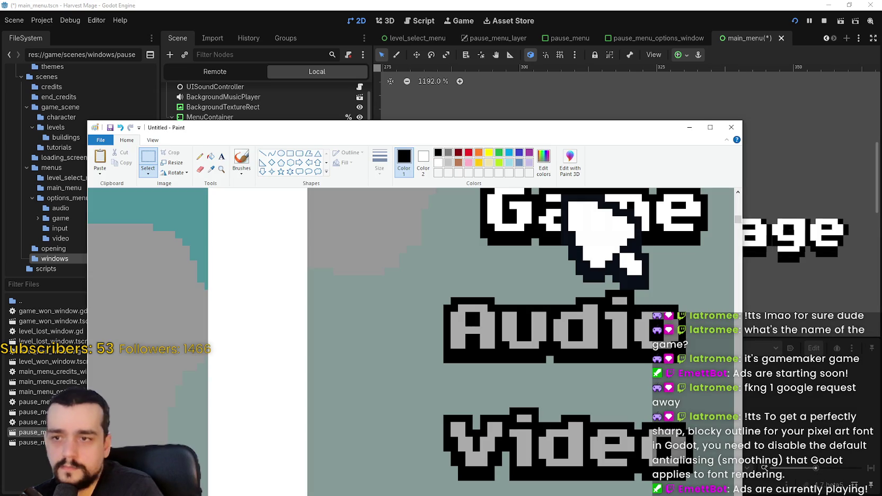
pyautogui.hotkey('alt', 'Tab')
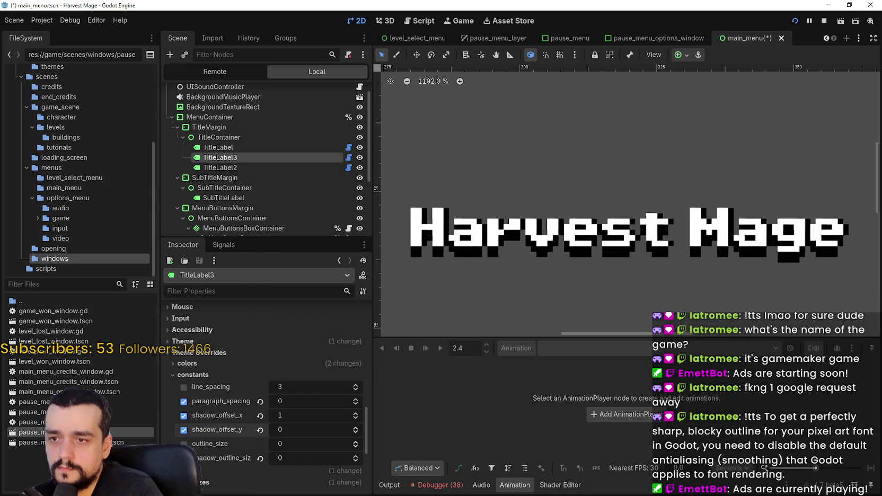
pyautogui.hotkey('alt', 'Tab')
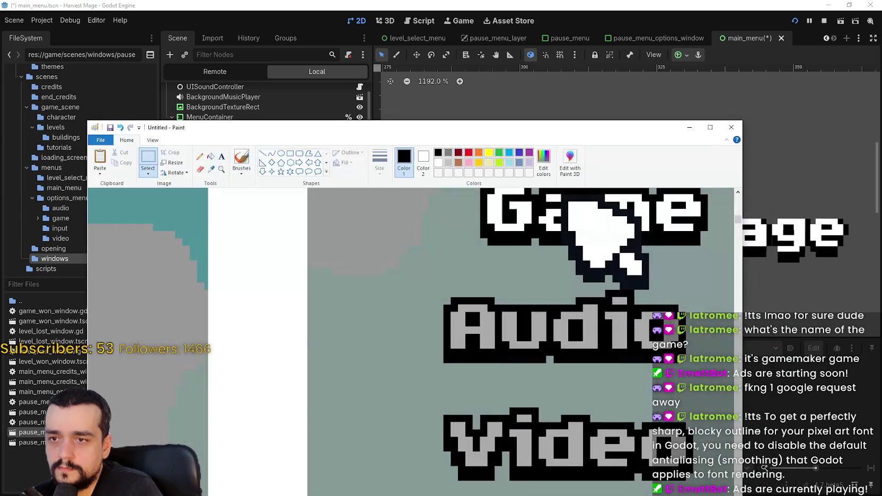
pyautogui.hotkey('alt', 'Tab')
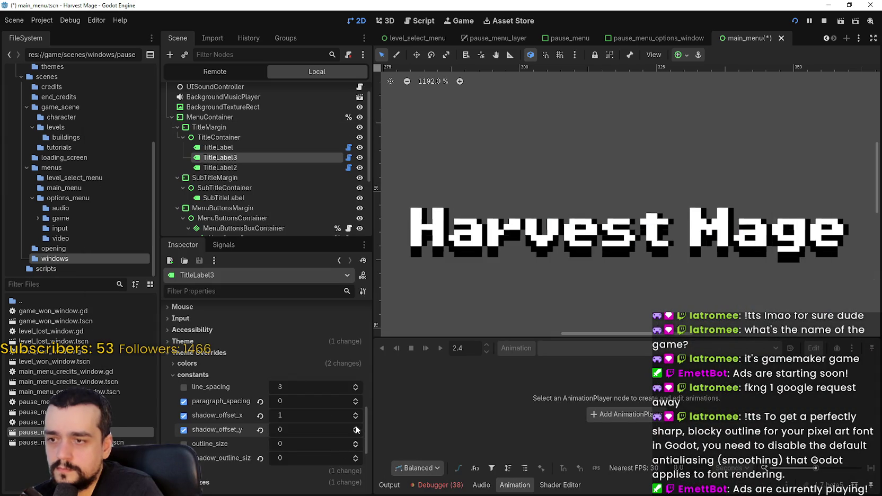
pyautogui.click(355, 432)
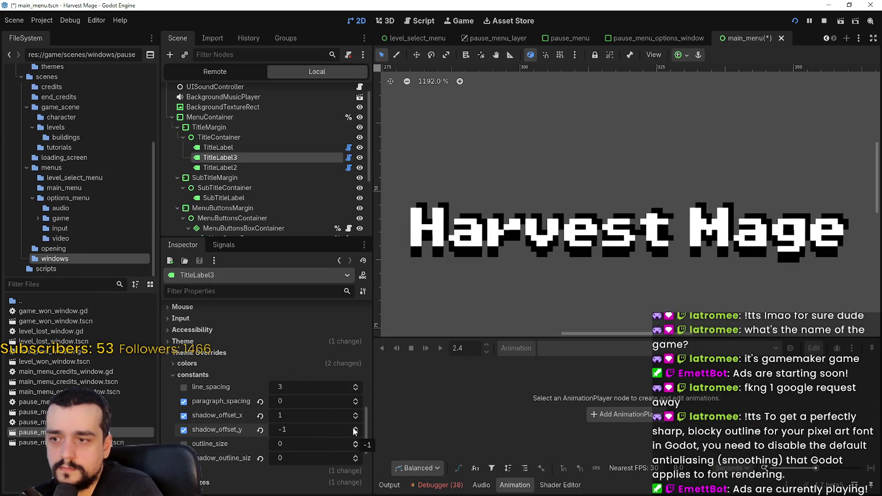
pyautogui.click(356, 419)
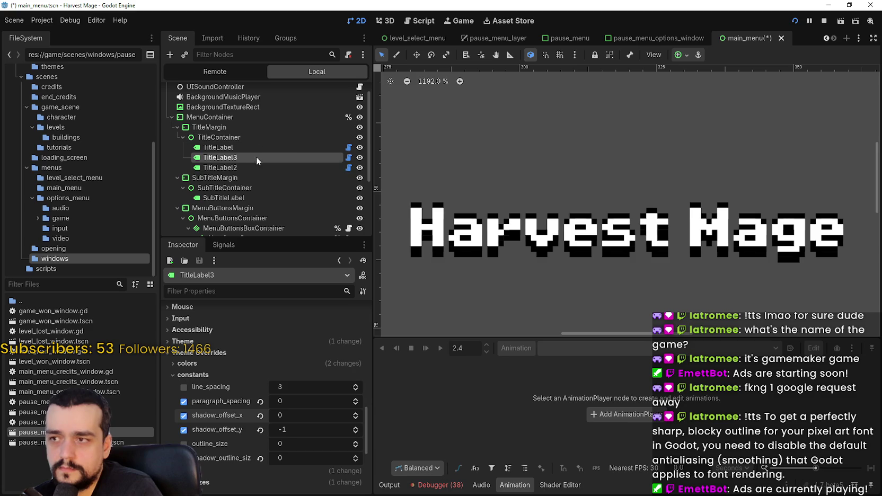
# Duplicate TitleLabel3 into a fourth title layer, TitleLabel4
pyautogui.click(251, 167)
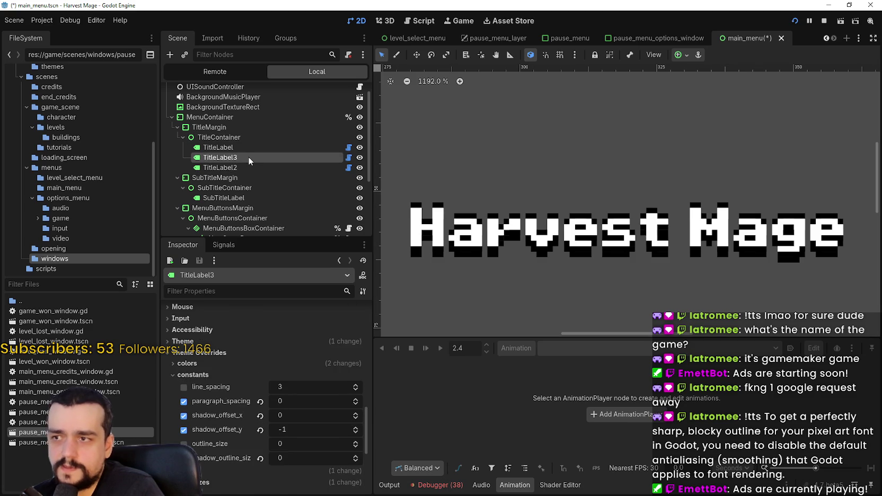
pyautogui.hotkey('ctrl', 'd')
pyautogui.scroll(-10, 273, 427)
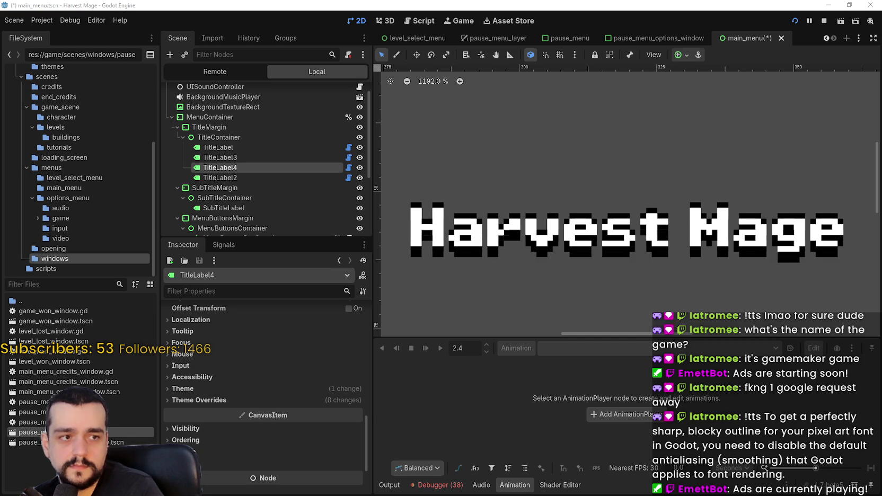
# Duplicate TitleLabel4 into TitleLabel5 and set its shadow_offset_x to 1
pyautogui.moveTo(510, 210); pyautogui.dragTo(504, 218)
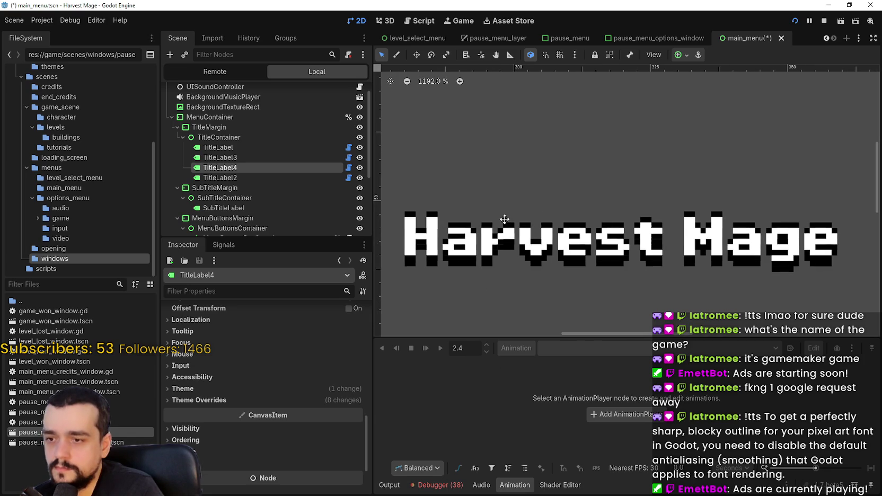
pyautogui.hotkey('ctrl', 'd')
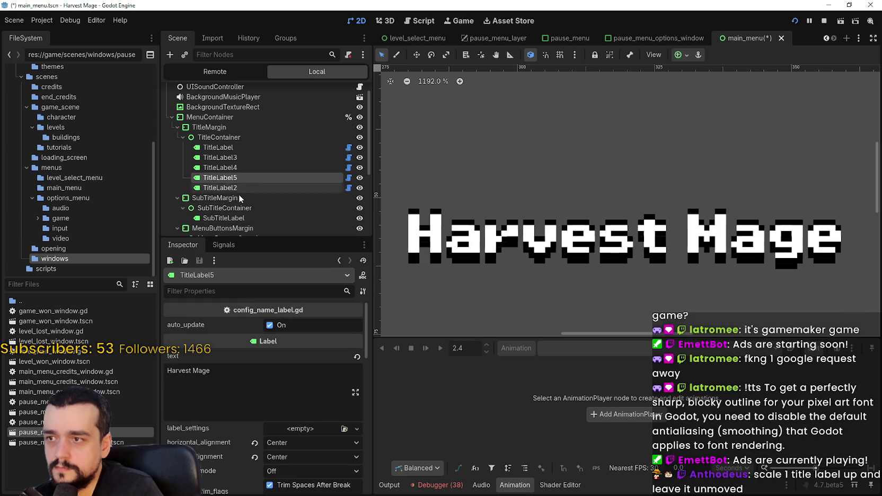
pyautogui.scroll(-10, 274, 442)
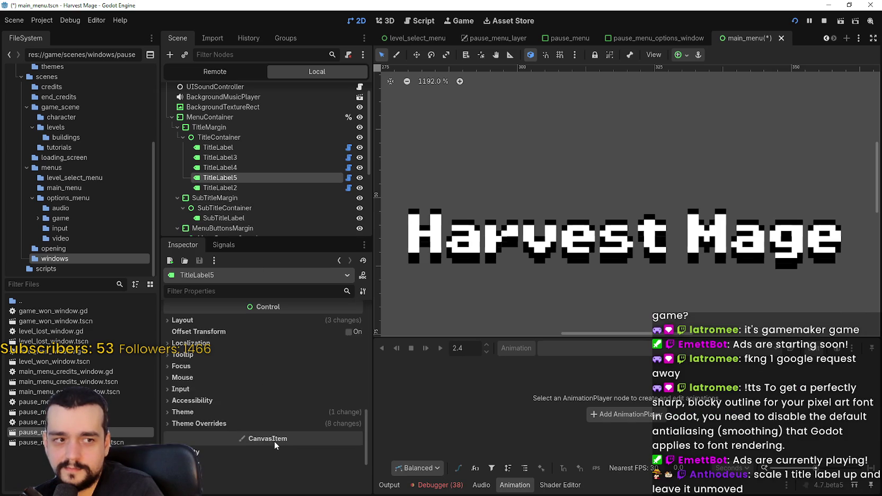
pyautogui.scroll(-3, 274, 442)
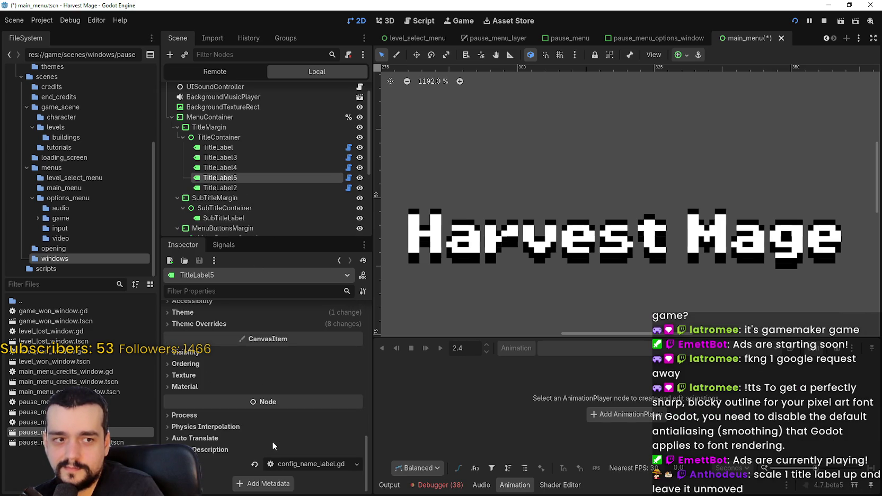
pyautogui.scroll(3, 293, 444)
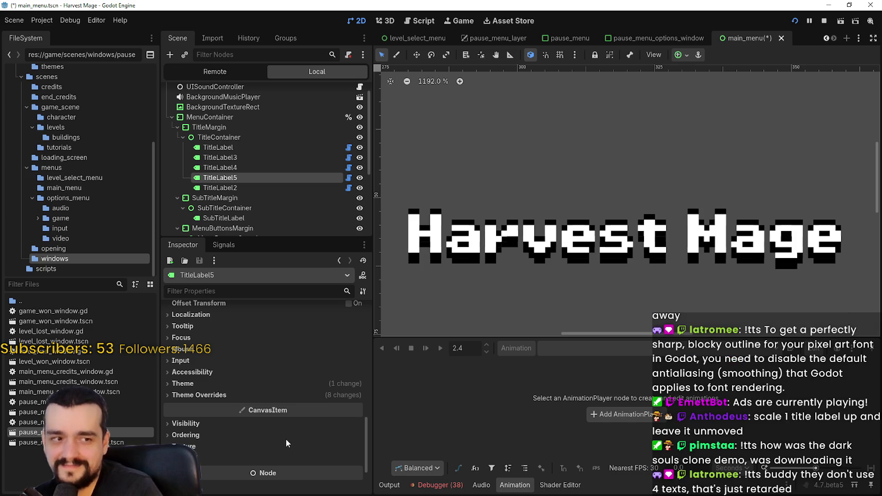
pyautogui.click(282, 385)
pyautogui.click(225, 422)
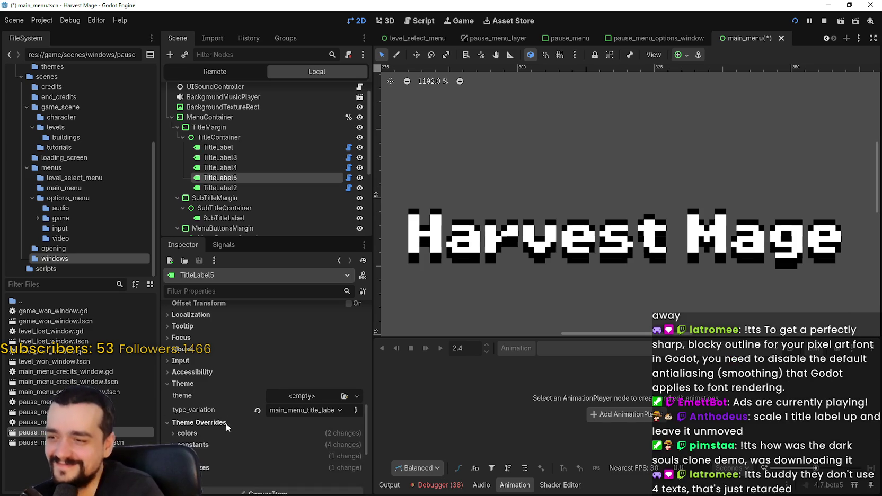
pyautogui.scroll(-2, 249, 403)
pyautogui.click(268, 374)
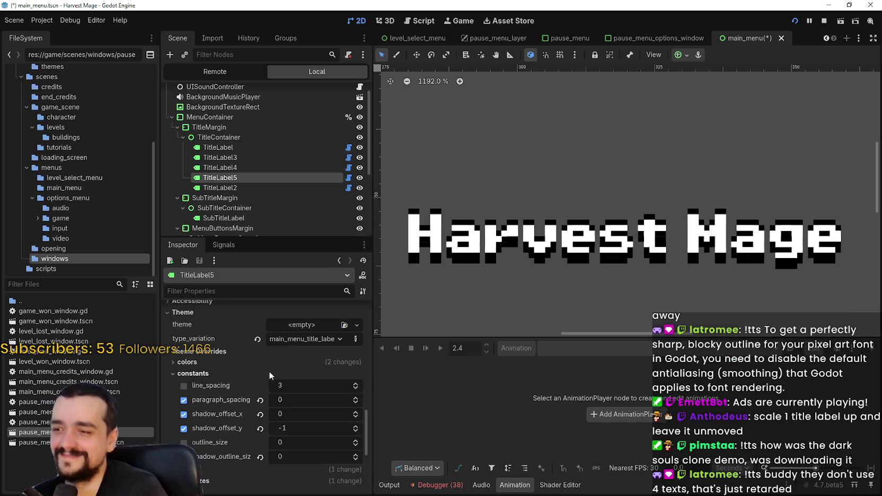
pyautogui.click(355, 411)
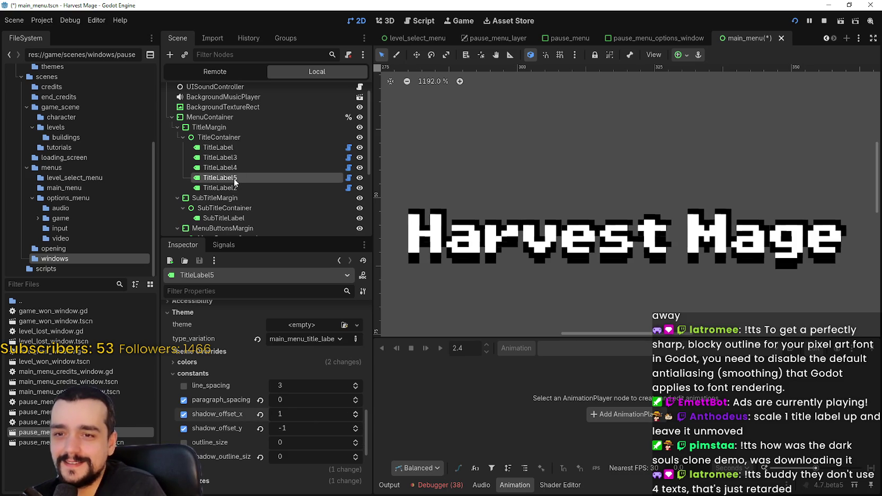
# Duplicate TitleLabel5 into TitleLabel6 and set its shadow_offset_x to -1
pyautogui.hotkey('ctrl', 'd')
pyautogui.scroll(-2, 248, 190)
pyautogui.scroll(-5, 282, 447)
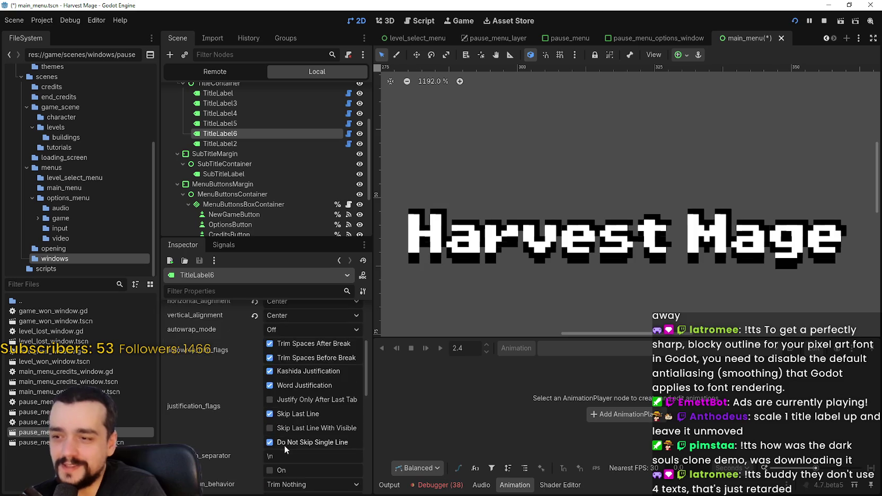
pyautogui.scroll(-5, 284, 445)
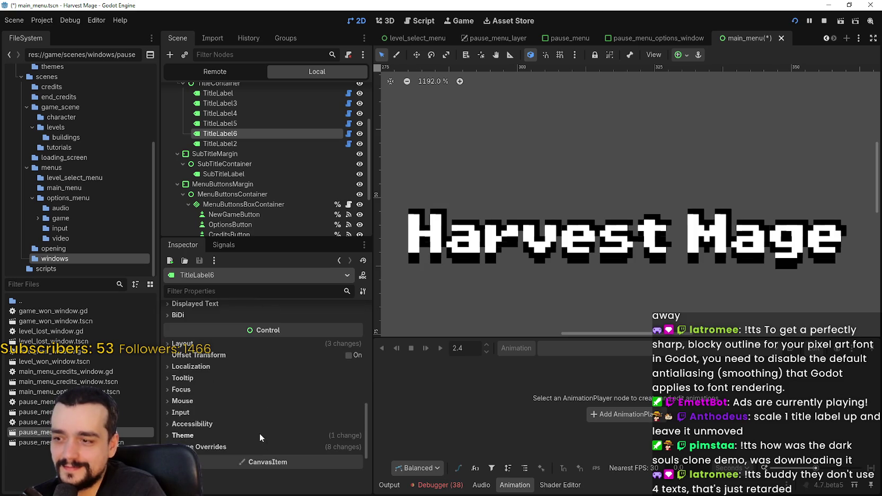
pyautogui.click(260, 446)
pyautogui.scroll(-5, 282, 432)
pyautogui.click(340, 354)
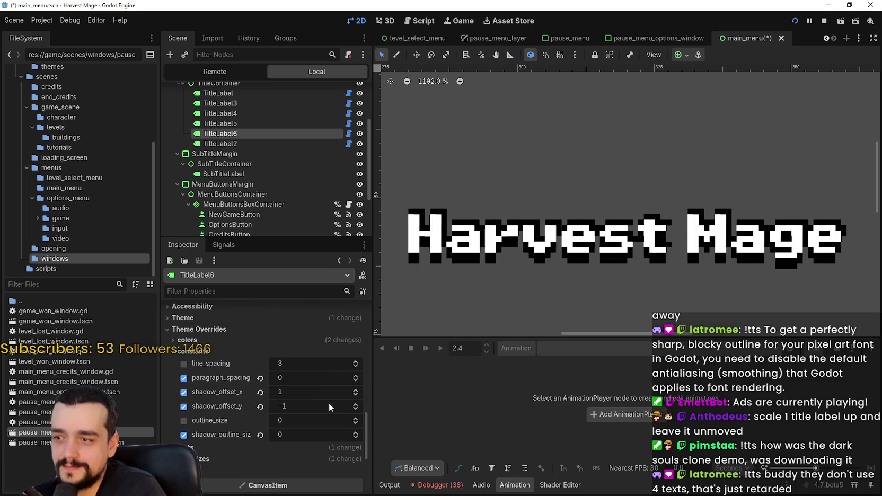
pyautogui.click(355, 396)
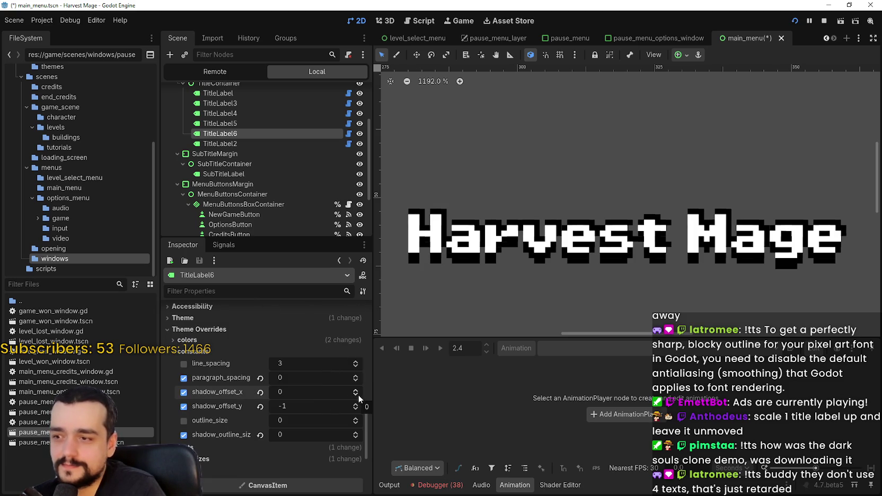
pyautogui.click(356, 395)
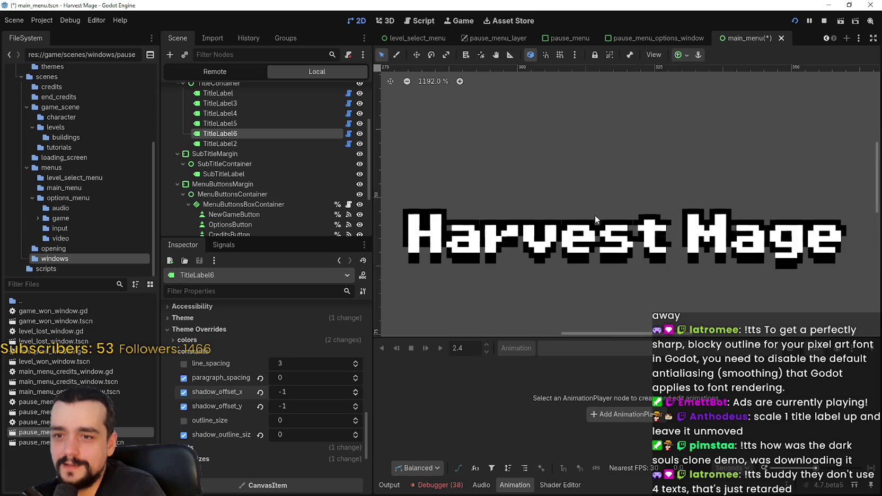
# Duplicate TitleLabel6 into another title layer, TitleLabel7
pyautogui.scroll(1, 595, 215)
pyautogui.scroll(-1, 583, 219)
pyautogui.hscroll(-2, 572, 225)
pyautogui.scroll(1, 572, 225)
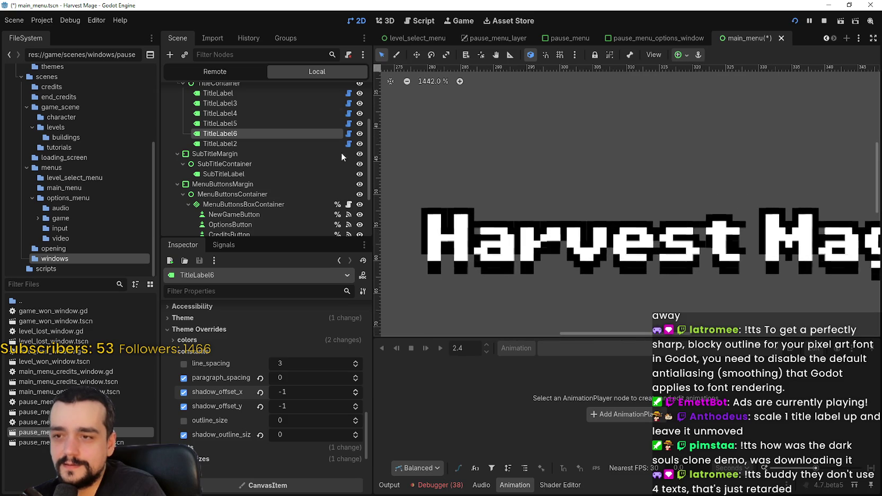
pyautogui.click(233, 144)
pyautogui.hotkey('ctrl', 'd')
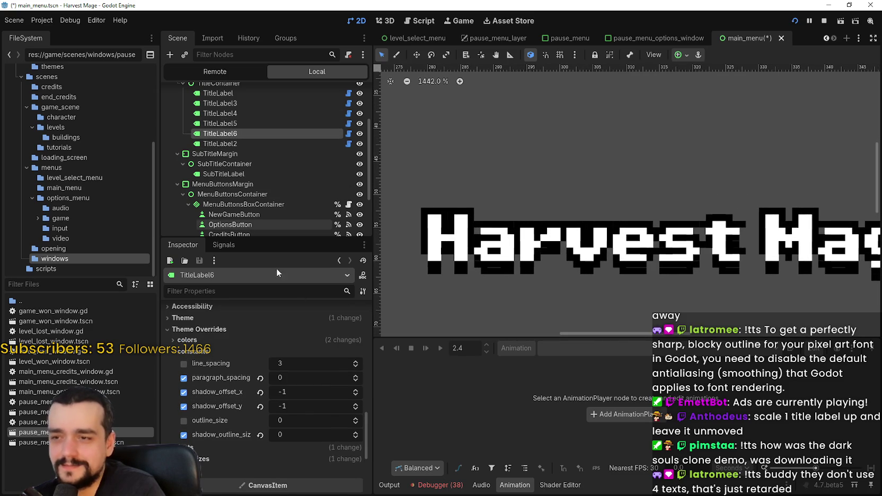
pyautogui.scroll(-5, 250, 391)
# Expand TitleLabel7's shadow offset constants, trying vertical values and zeroing the horizontal offset
pyautogui.scroll(-4, 247, 369)
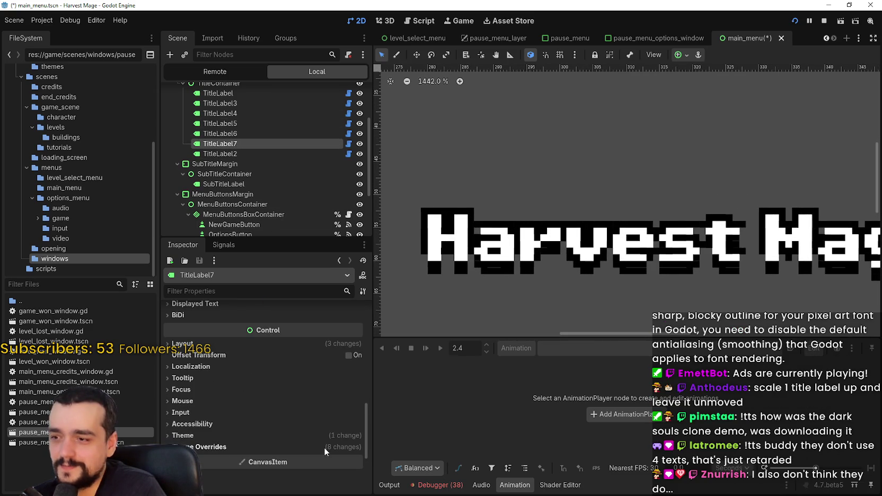
pyautogui.click(320, 445)
pyautogui.scroll(-4, 320, 445)
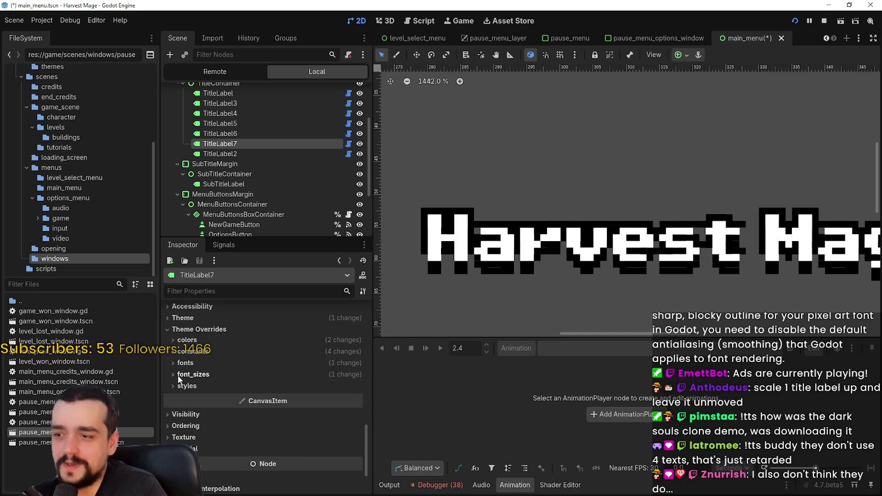
pyautogui.click(196, 352)
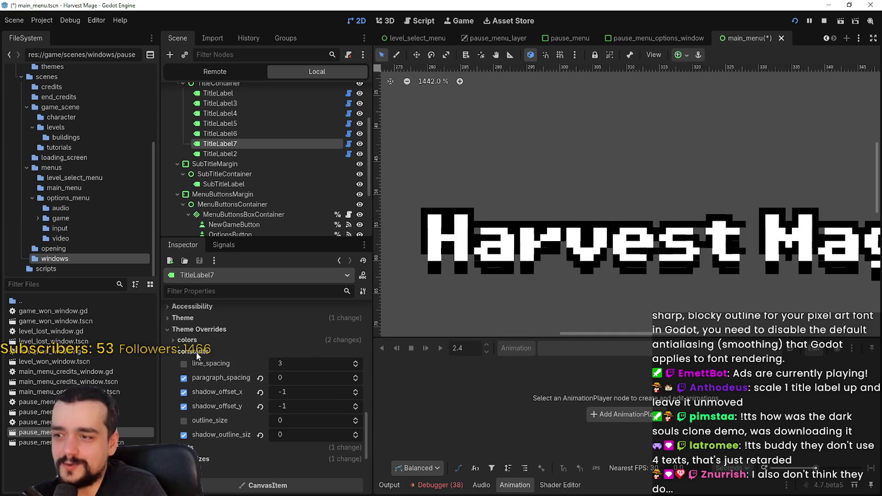
pyautogui.click(355, 407)
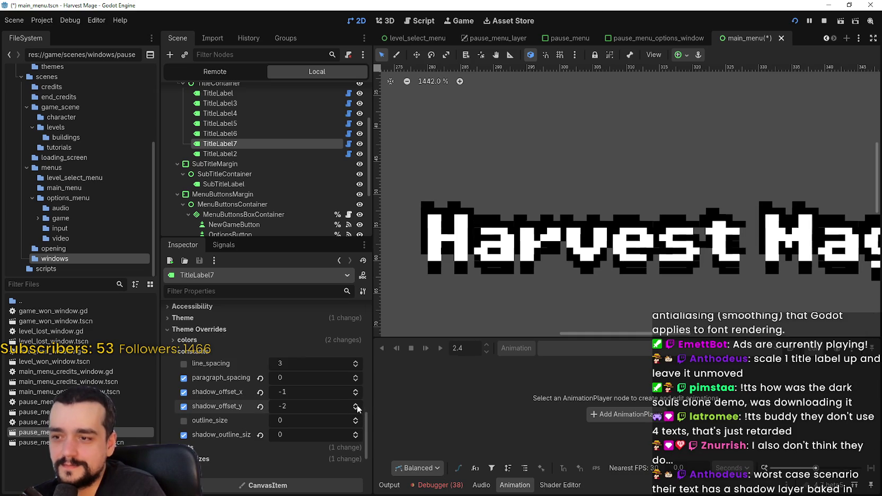
pyautogui.doubleClick(357, 404)
pyautogui.click(356, 390)
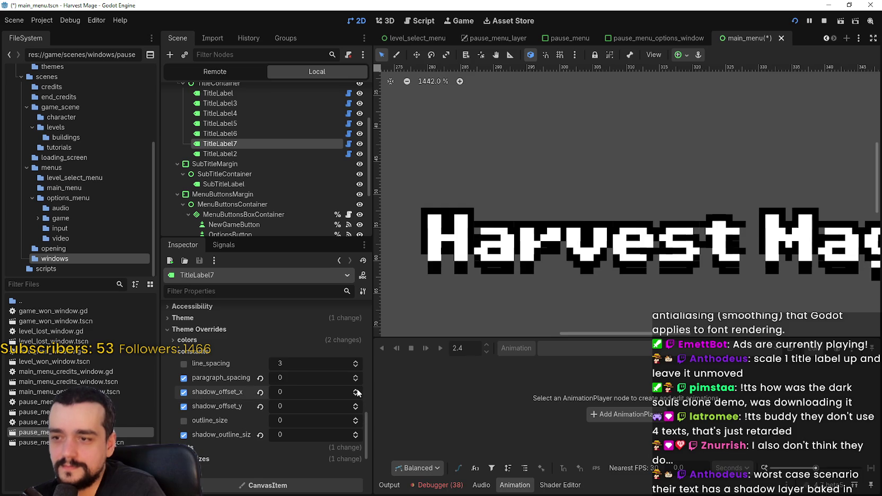
# After trying vertical offsets 2 and 4, settle TitleLabel7's shadow offset at -1, 1
pyautogui.doubleClick(356, 405)
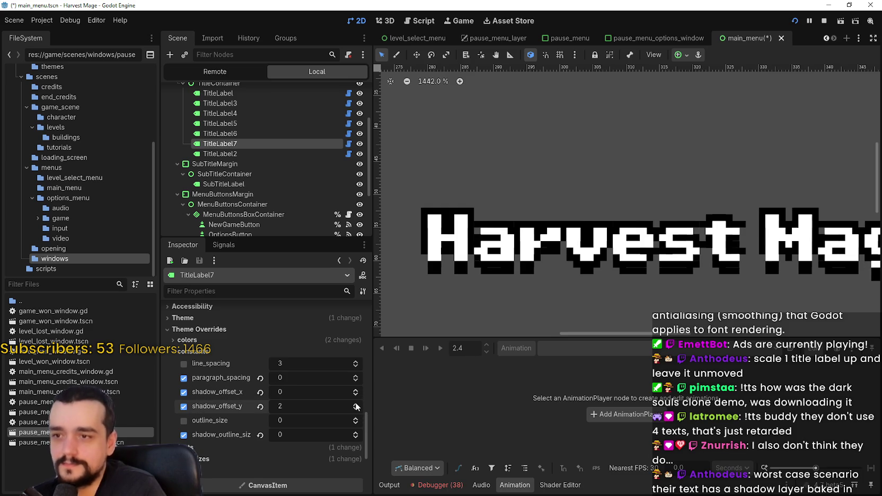
pyautogui.doubleClick(356, 405)
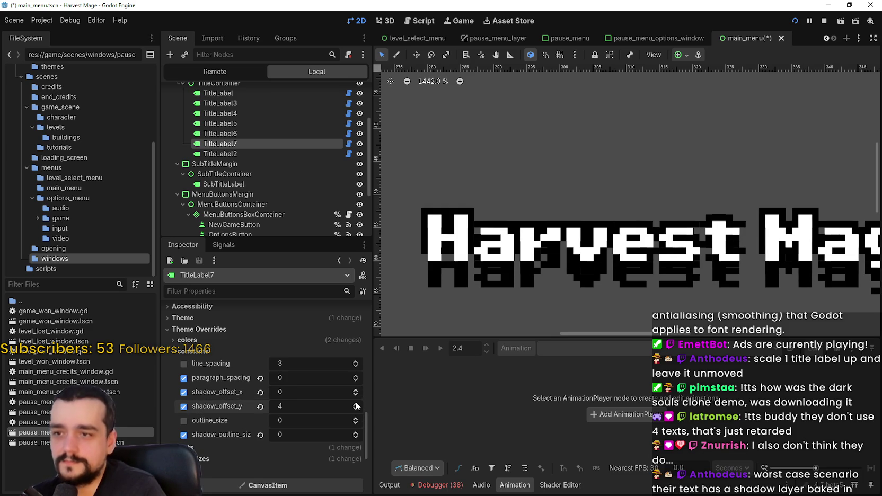
pyautogui.tripleClick(356, 410)
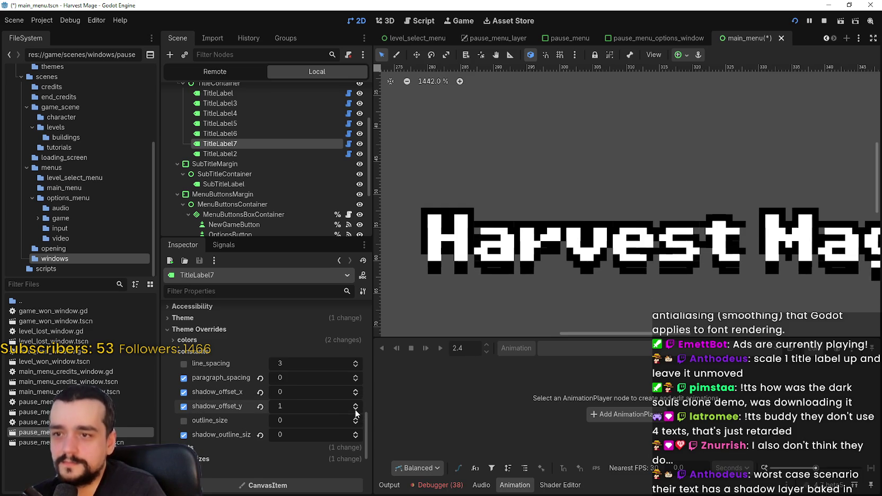
pyautogui.doubleClick(356, 405)
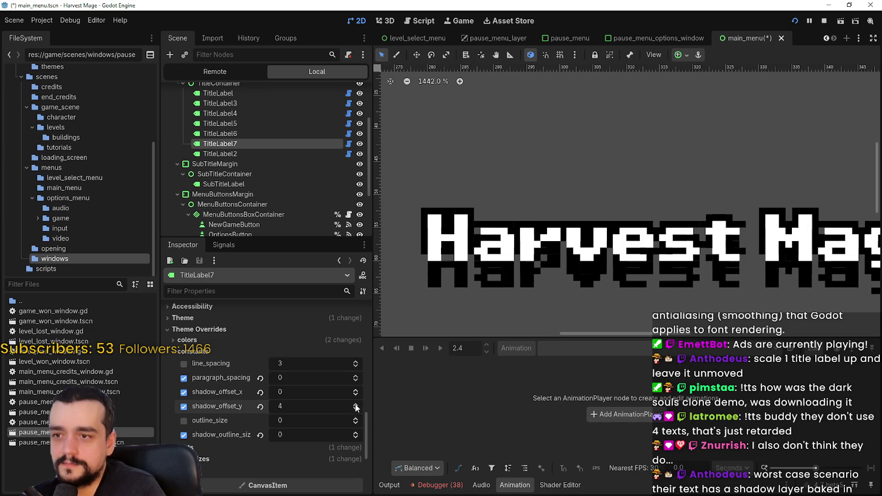
pyautogui.click(355, 394)
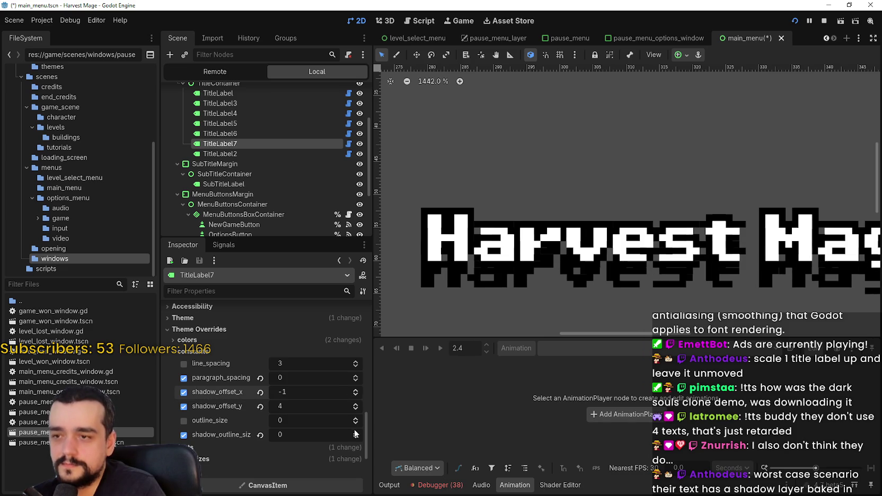
pyautogui.tripleClick(355, 413)
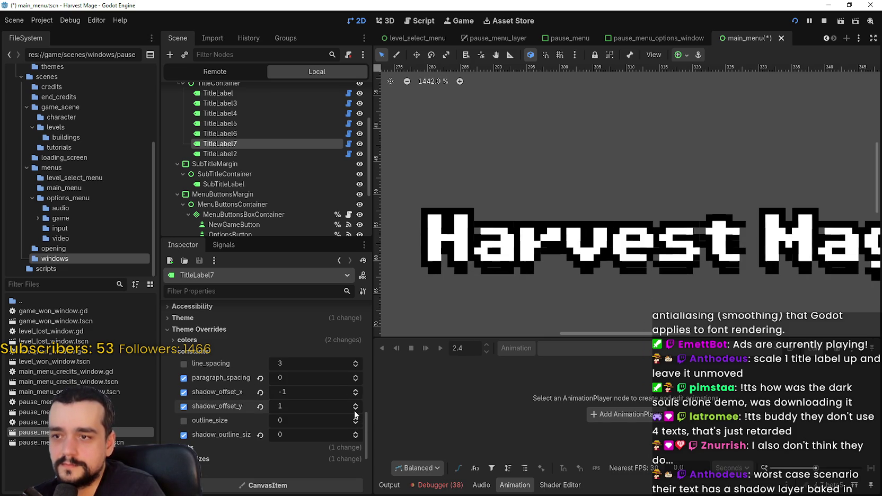
pyautogui.scroll(-2, 507, 297)
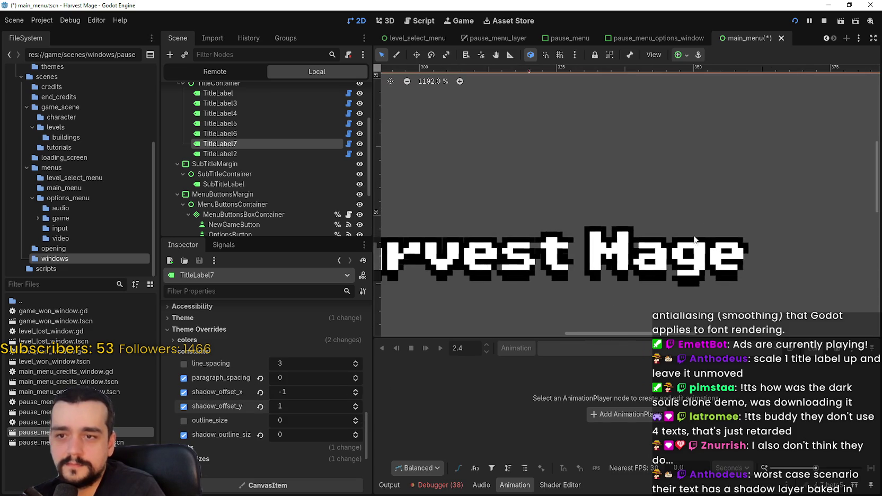
pyautogui.scroll(-1, 636, 254)
pyautogui.scroll(3, 567, 167)
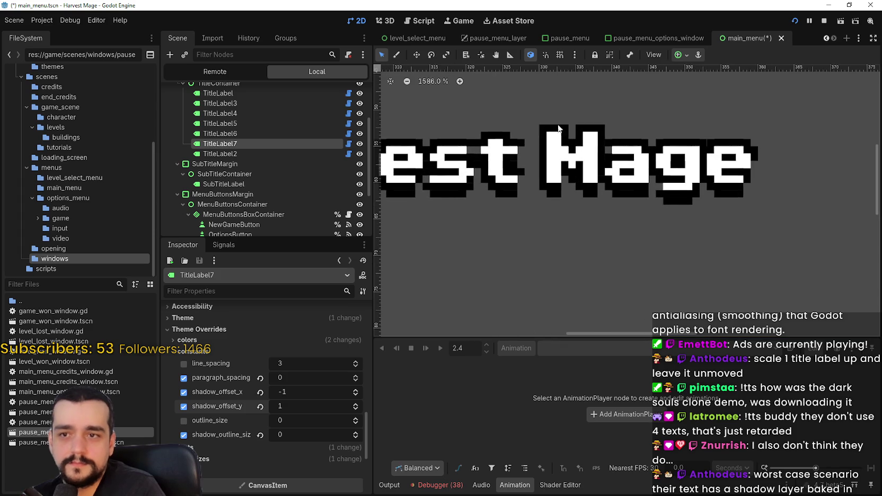
pyautogui.scroll(-1, 567, 167)
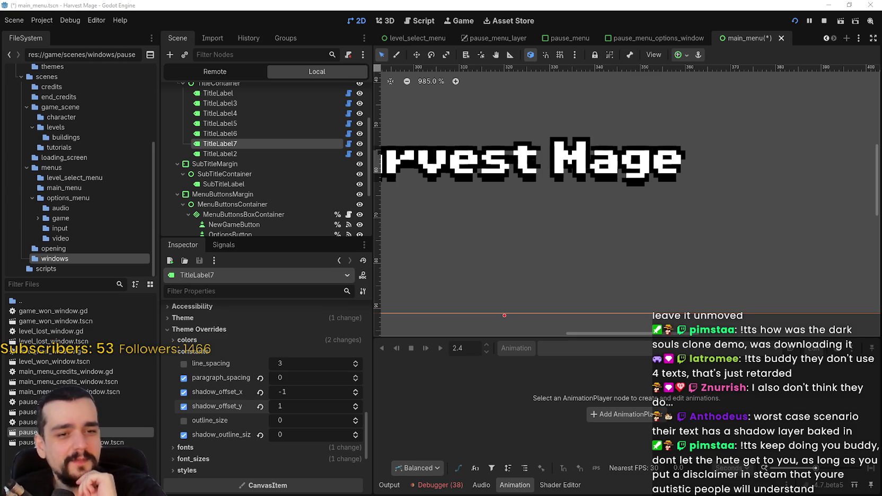
# Delete the six duplicate labels TitleLabel3 through TitleLabel2, then select the original TitleLabel
pyautogui.scroll(4, 246, 164)
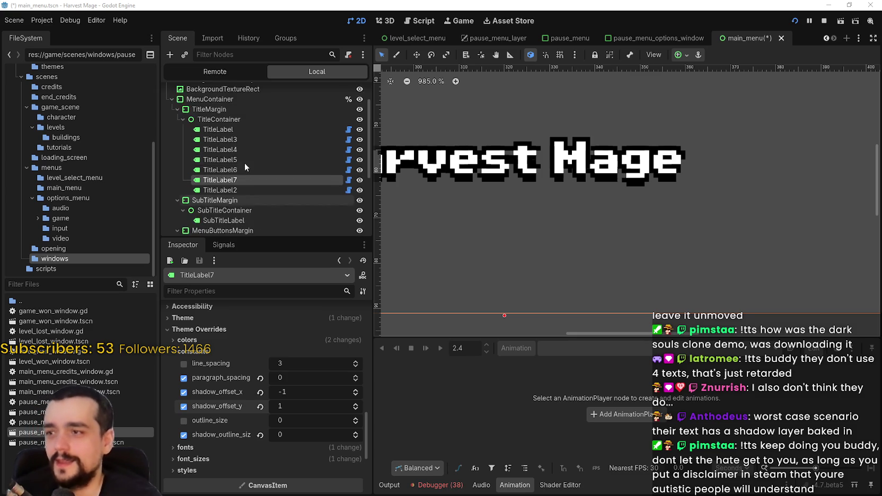
pyautogui.click(243, 170)
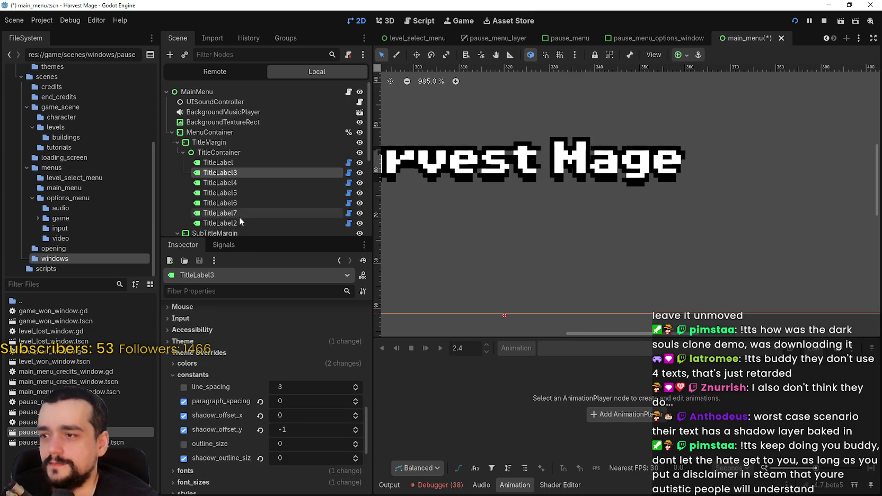
pyautogui.keyDown('shift'); pyautogui.click(237, 226); pyautogui.keyUp('shift')
pyautogui.rightClick(243, 188)
pyautogui.click(296, 357)
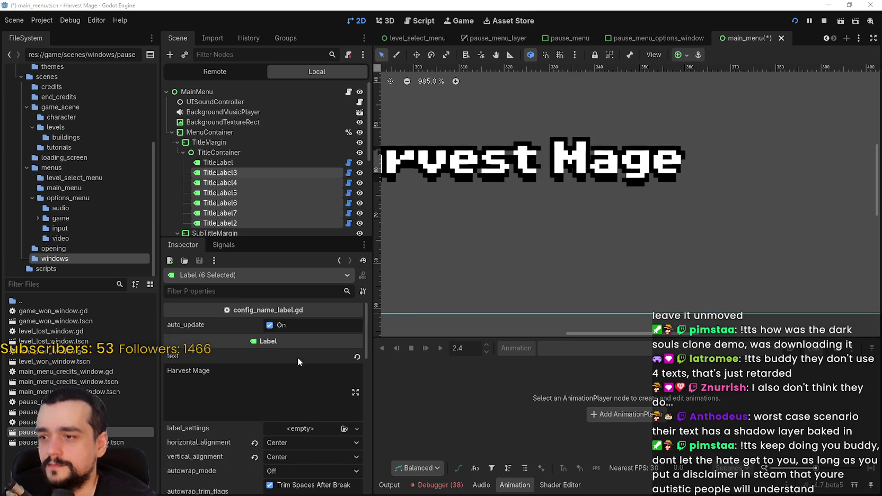
pyautogui.click(415, 256)
pyautogui.scroll(-4, 617, 165)
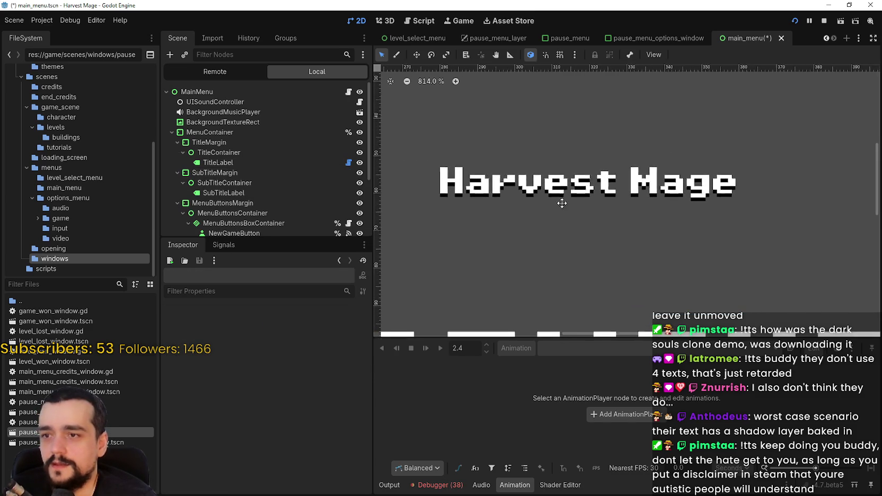
pyautogui.scroll(5, 530, 206)
pyautogui.click(295, 163)
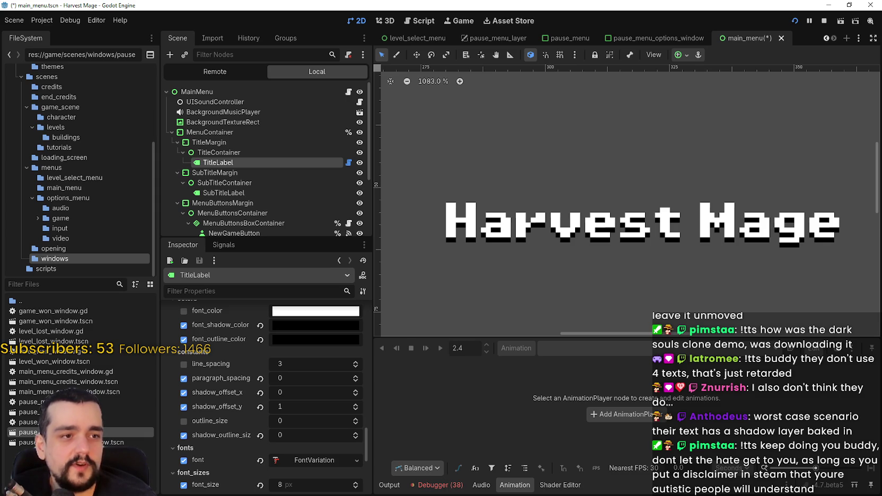
pyautogui.click(46, 22)
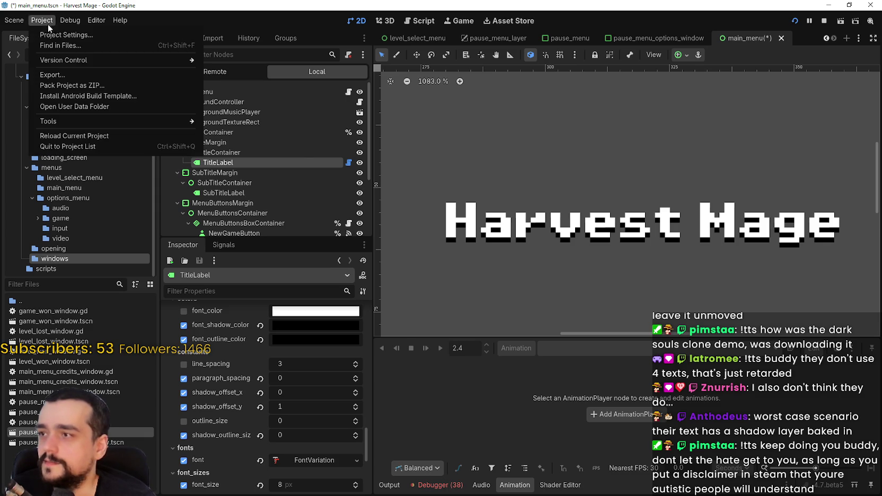
pyautogui.click(50, 30)
pyautogui.scroll(-10, 154, 265)
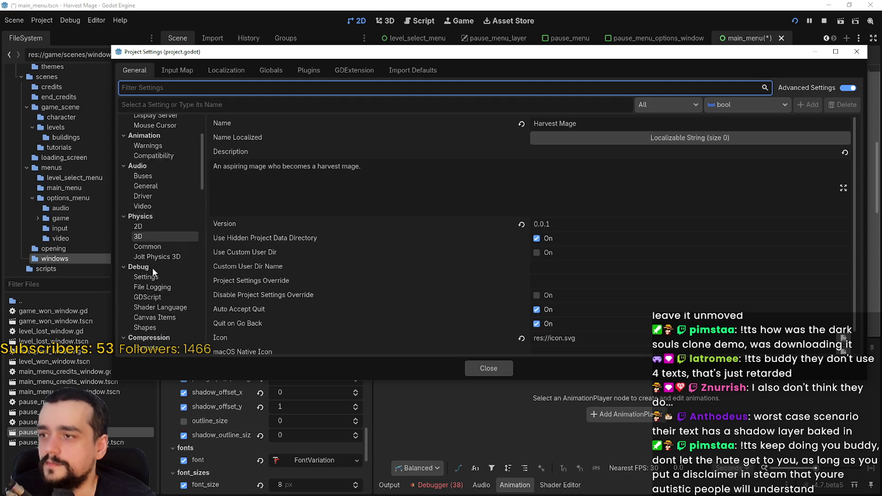
pyautogui.scroll(-10, 157, 299)
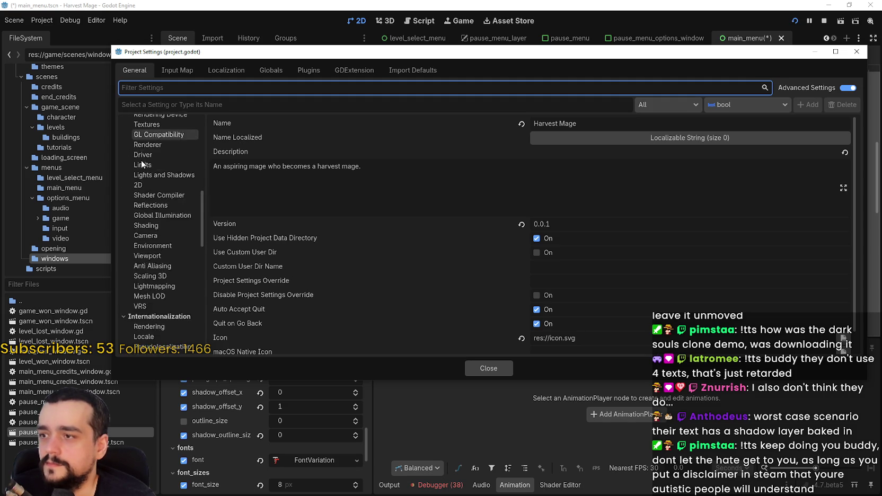
pyautogui.scroll(-8, 154, 217)
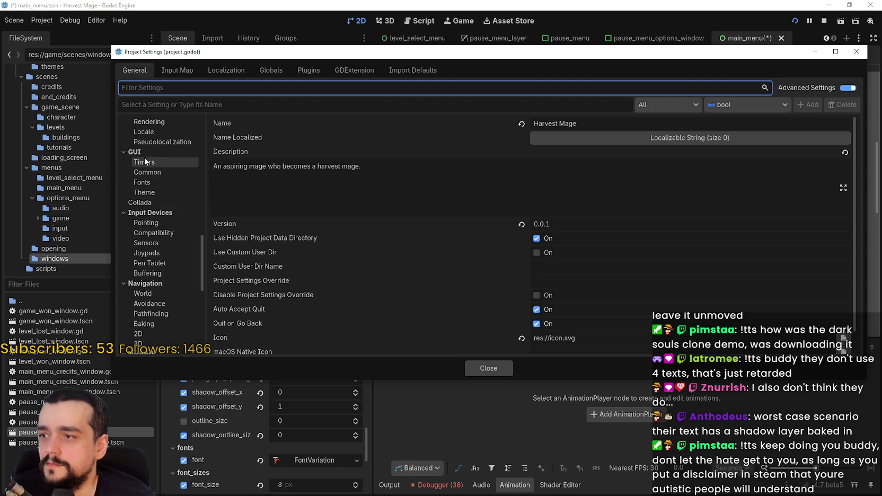
pyautogui.scroll(-3, 155, 186)
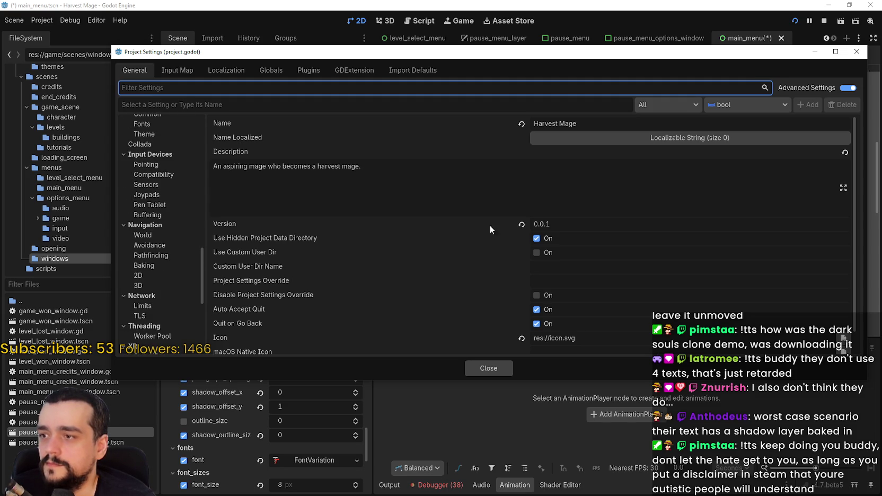
pyautogui.click(856, 52)
# Check the title label's CanvasItem texture repeat and filter options, leaving the filter at Inherit
pyautogui.scroll(-10, 285, 465)
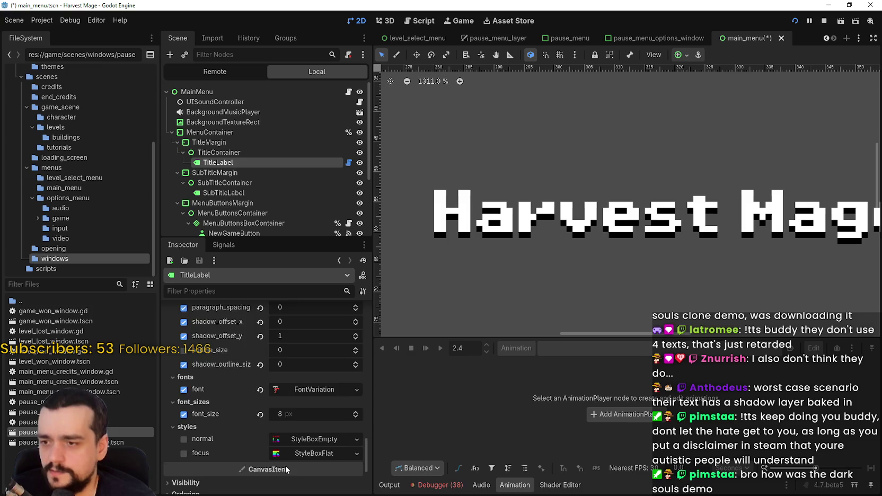
pyautogui.click(185, 375)
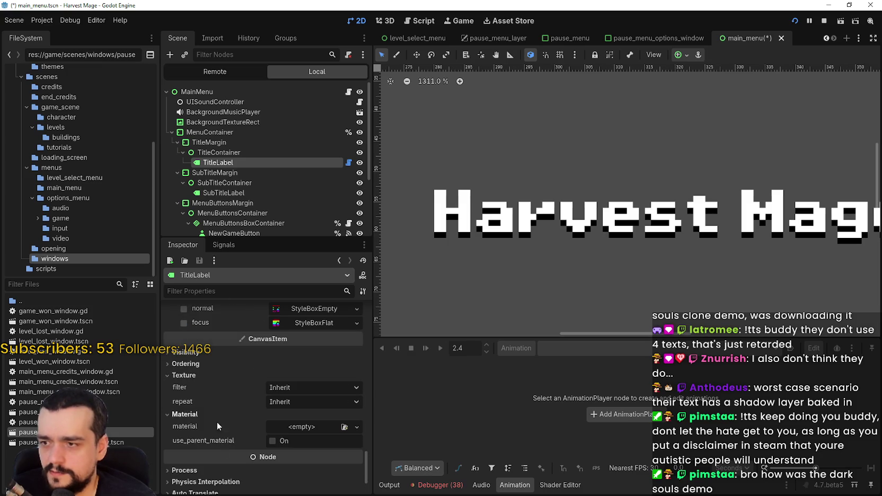
pyautogui.click(304, 401)
pyautogui.click(307, 387)
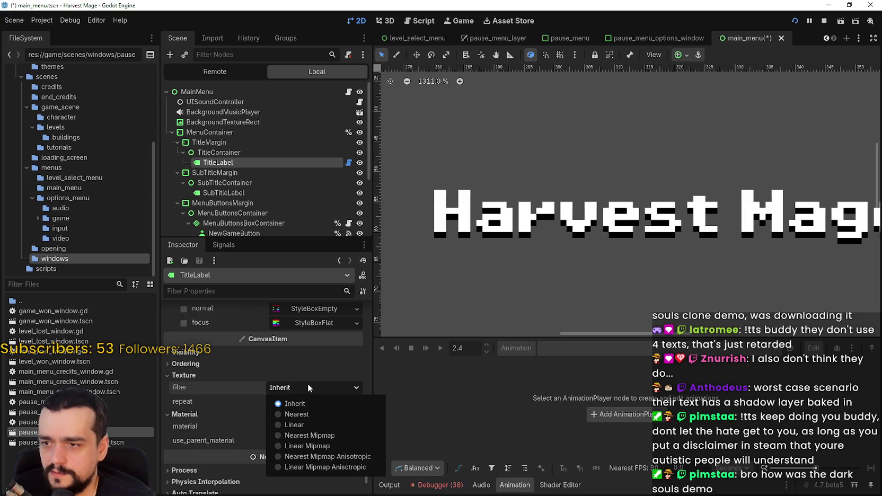
pyautogui.click(308, 383)
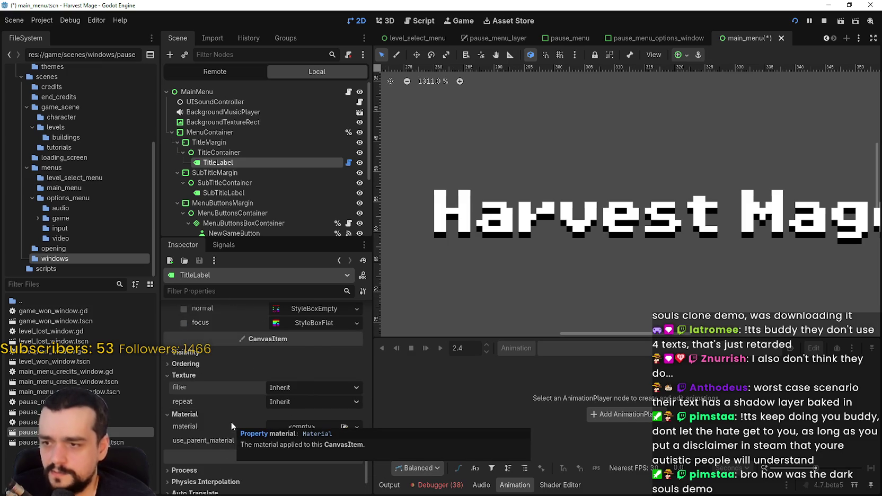
pyautogui.scroll(5, 223, 397)
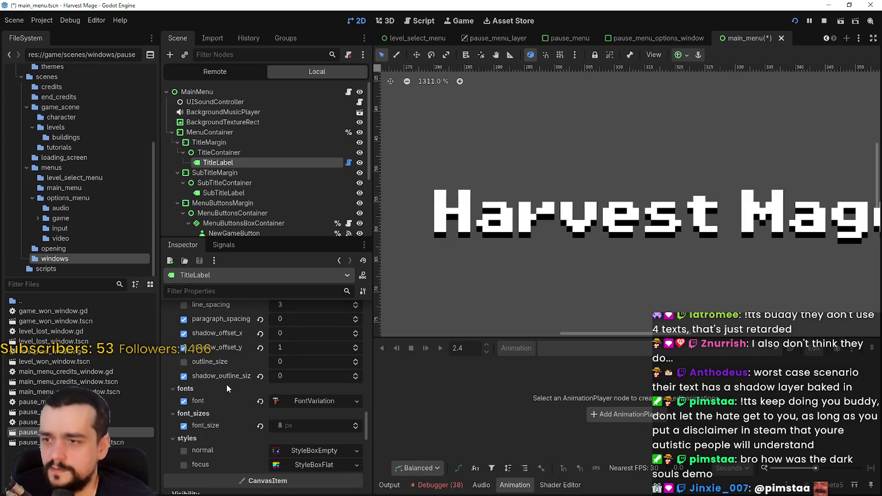
# Expand the title's FontVariation resource to reveal its -1 px glyph spacing
pyautogui.click(332, 400)
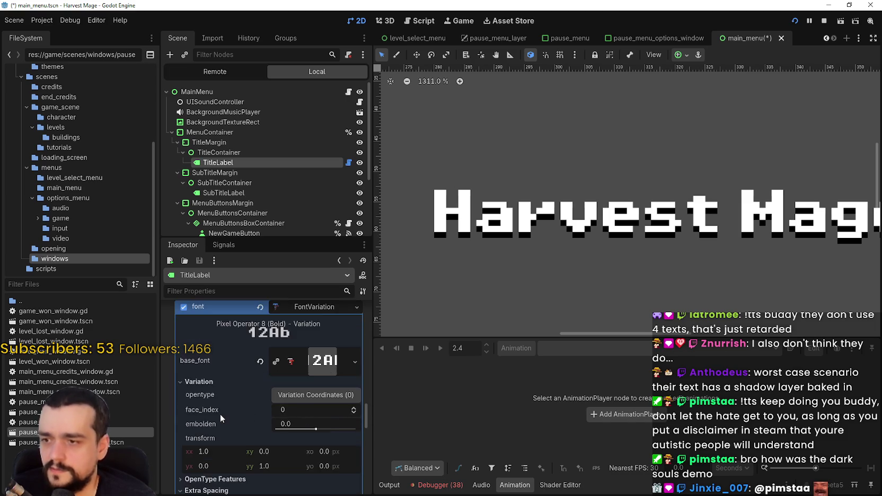
pyautogui.scroll(-3, 219, 414)
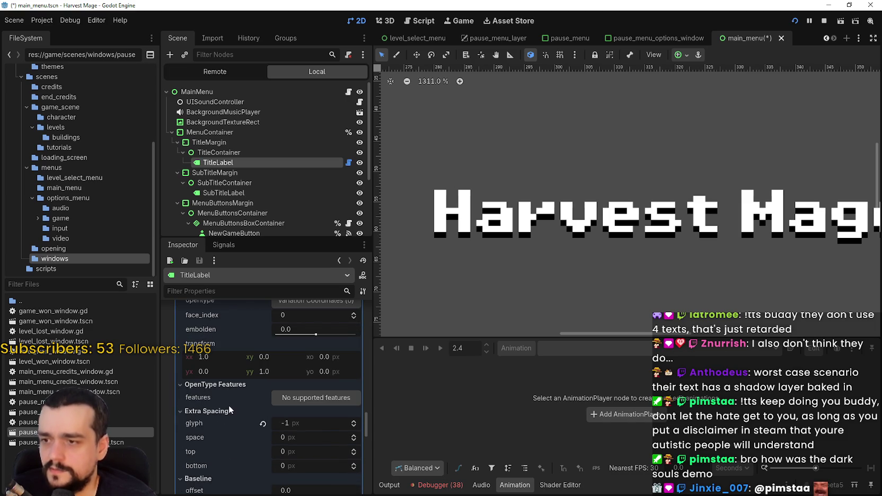
pyautogui.scroll(-4, 229, 406)
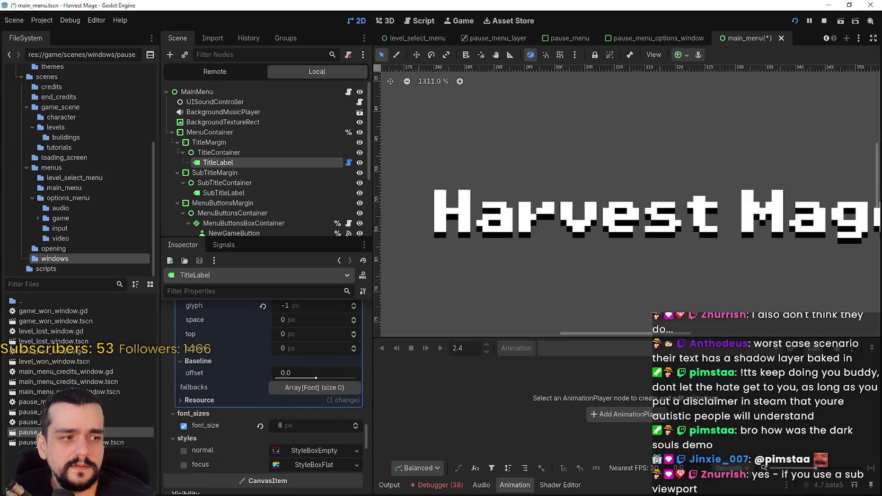
# Reopen Project Settings and scroll through the General settings list
pyautogui.click(42, 20)
pyautogui.click(48, 35)
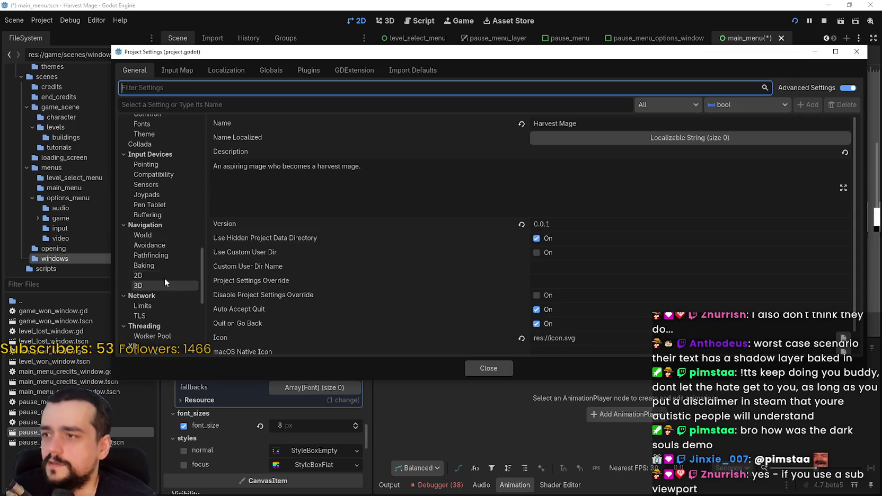
pyautogui.scroll(-10, 160, 338)
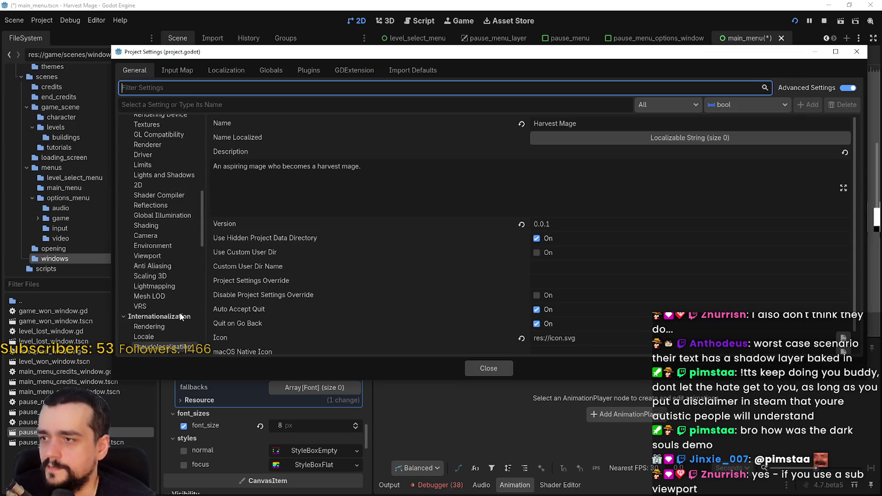
pyautogui.scroll(-2, 168, 214)
pyautogui.scroll(3, 169, 218)
pyautogui.scroll(-5, 172, 272)
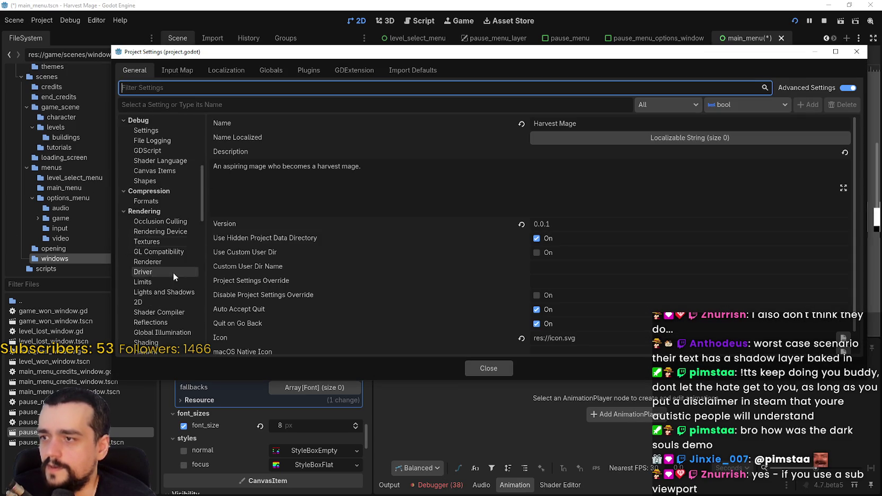
# Go to Rendering > Textures and check that Anisotropic Filtering Level is 4× (Fast)
pyautogui.click(165, 201)
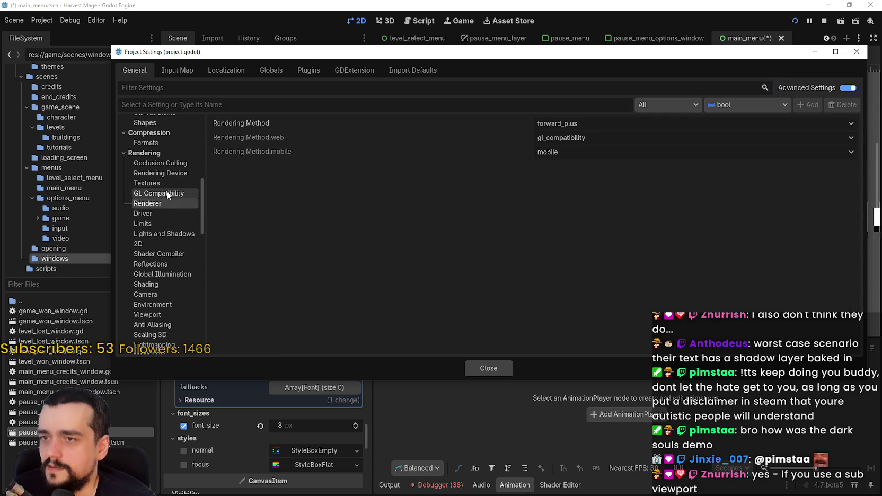
pyautogui.click(167, 194)
pyautogui.click(167, 183)
pyautogui.click(168, 174)
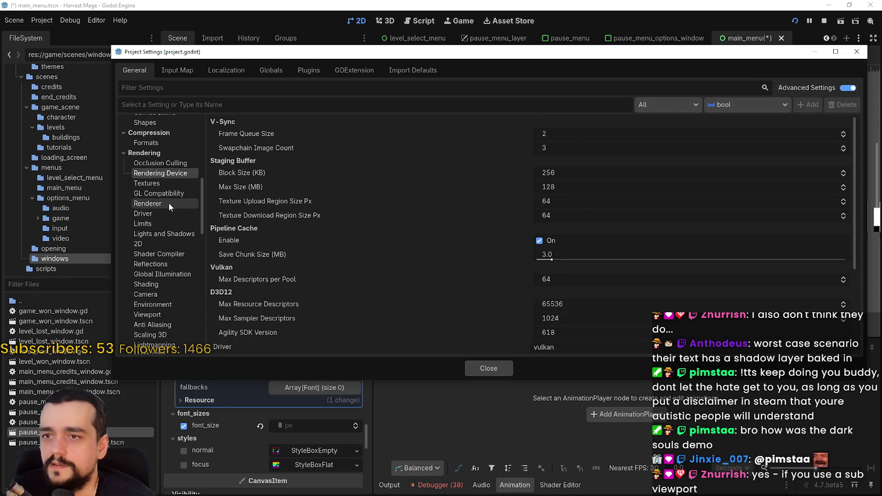
pyautogui.click(169, 183)
pyautogui.scroll(-4, 419, 238)
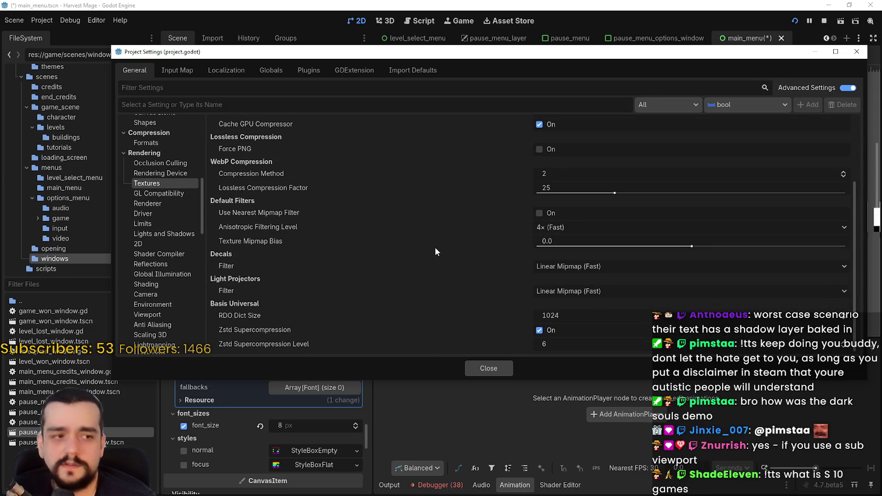
pyautogui.scroll(4, 435, 247)
pyautogui.scroll(-3, 435, 248)
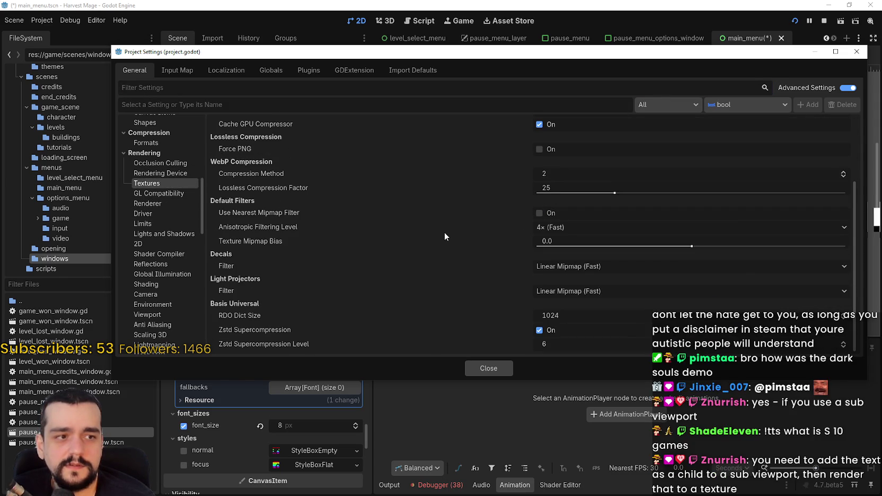
pyautogui.moveTo(444, 233)
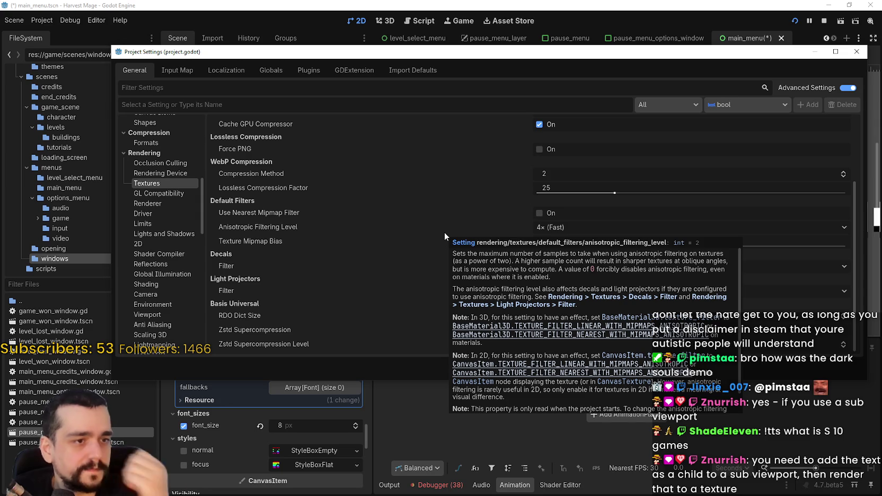
pyautogui.click(318, 101)
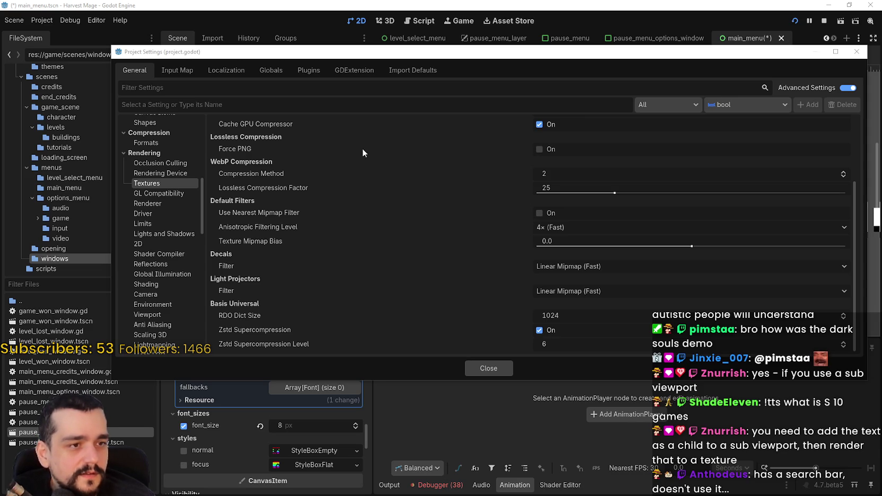
pyautogui.click(165, 88)
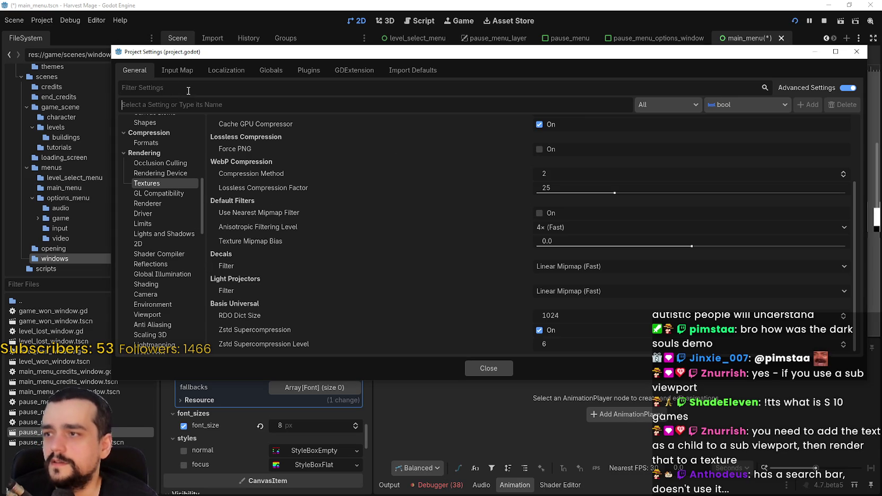
# Filter the project settings by 'anti' to find anisotropic filtering
pyautogui.click(189, 101)
pyautogui.write('anti')
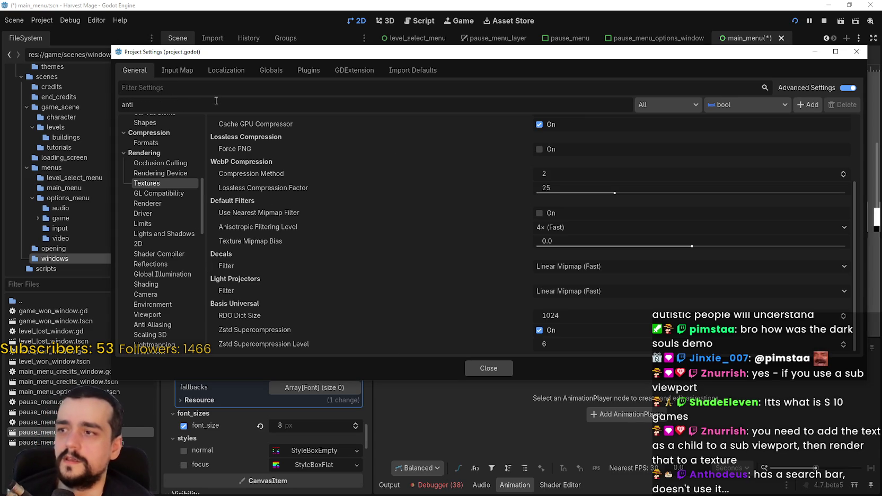
pyautogui.press('BackSpace')
pyautogui.press('BackSpace')
pyautogui.press('BackSpace')
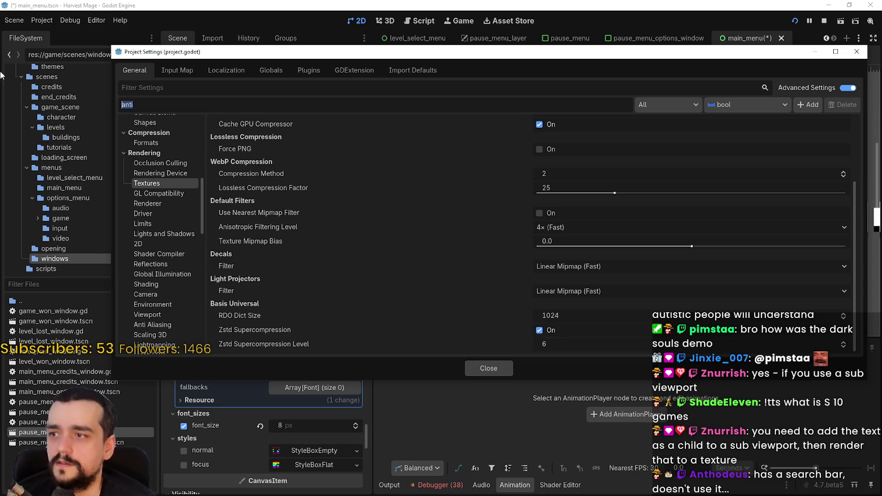
pyautogui.click(171, 82)
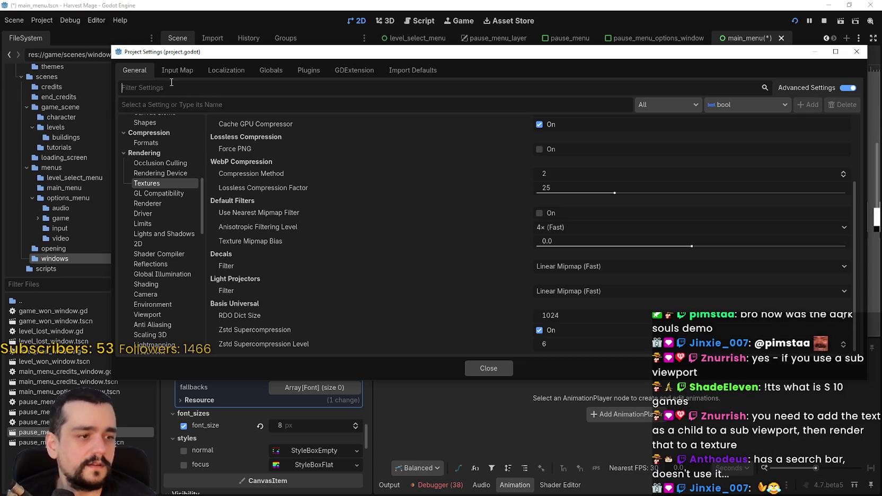
pyautogui.write('abtuak')
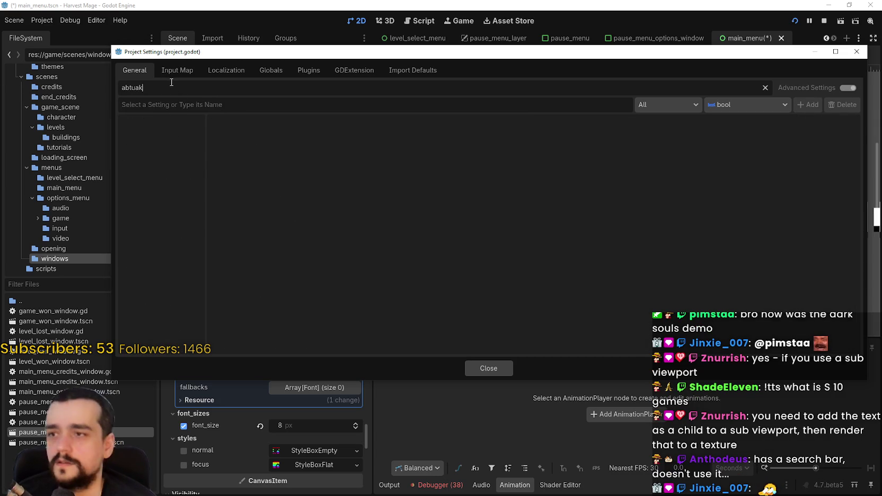
pyautogui.press('BackSpace')
pyautogui.press('BackSpace')
pyautogui.press('BackSpace')
pyautogui.write('nti')
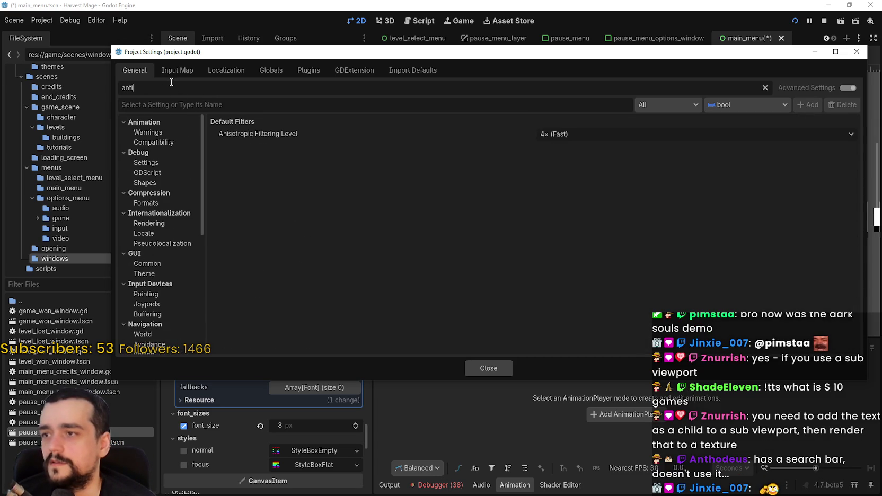
# Set Anisotropic Filtering Level to Disabled (Fastest), then clear the settings filter
pyautogui.click(579, 136)
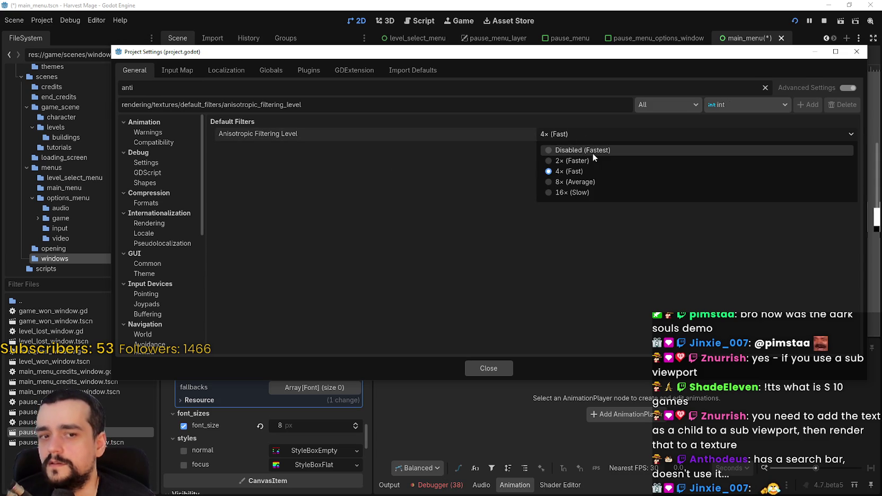
pyautogui.click(592, 153)
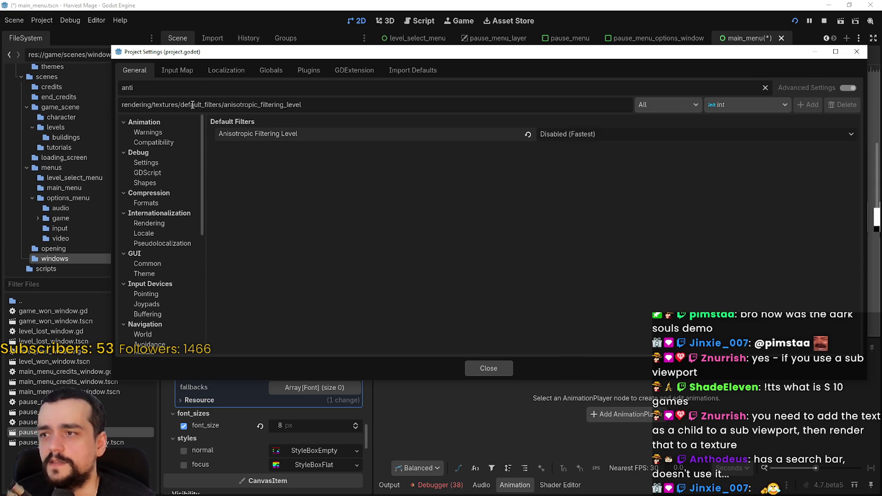
pyautogui.scroll(-5, 160, 294)
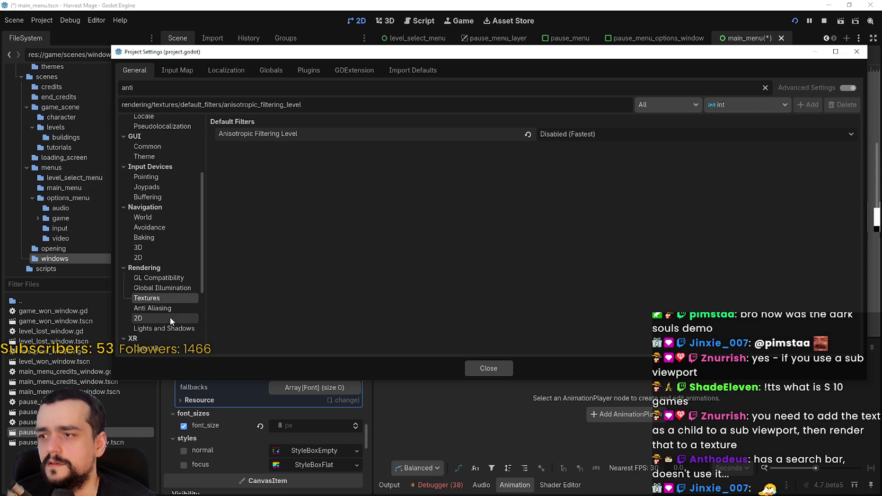
pyautogui.click(765, 87)
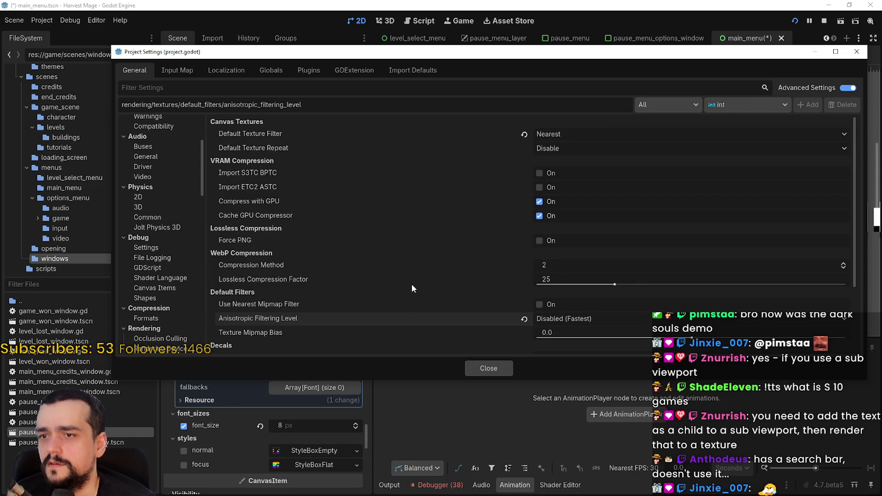
pyautogui.scroll(-3, 414, 280)
pyautogui.moveTo(273, 224)
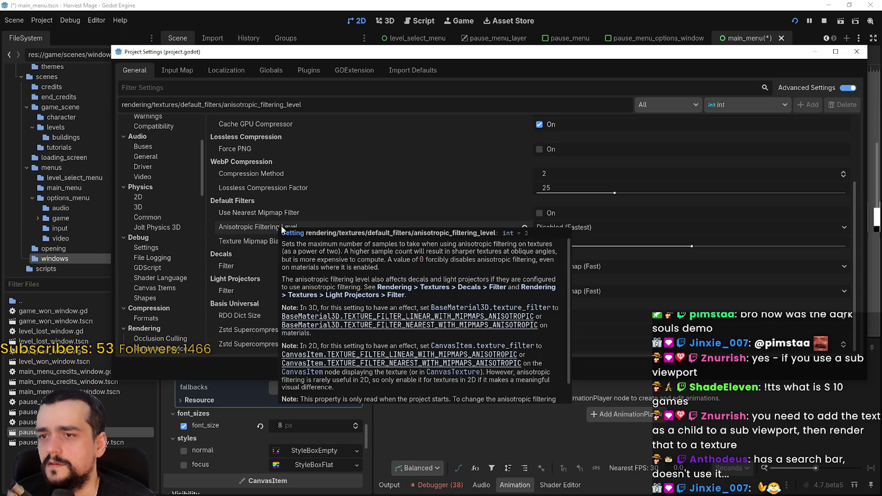
pyautogui.scroll(-2, 388, 271)
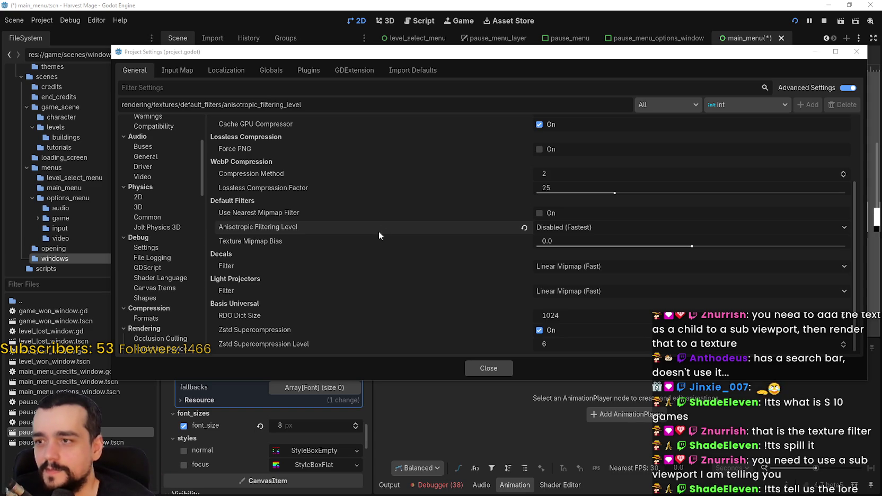
pyautogui.moveTo(378, 231)
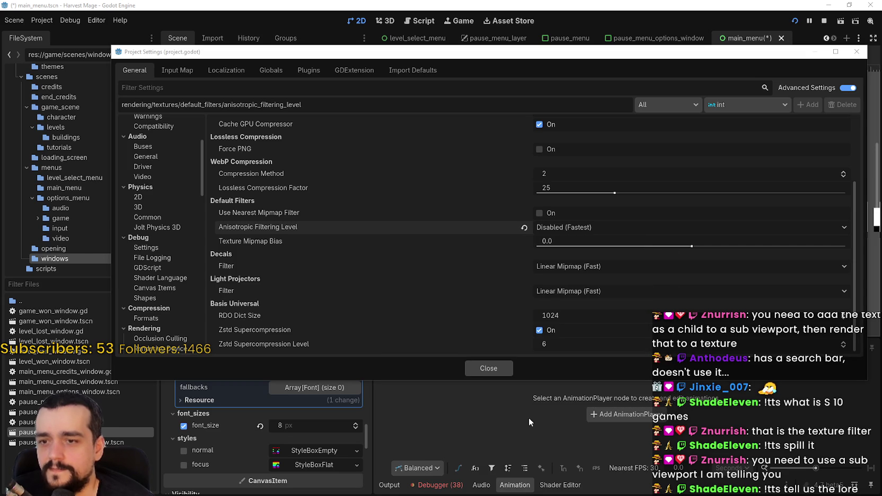
# Close Project Settings, stop the old run, relaunch the game and start a New Game
pyautogui.click(493, 369)
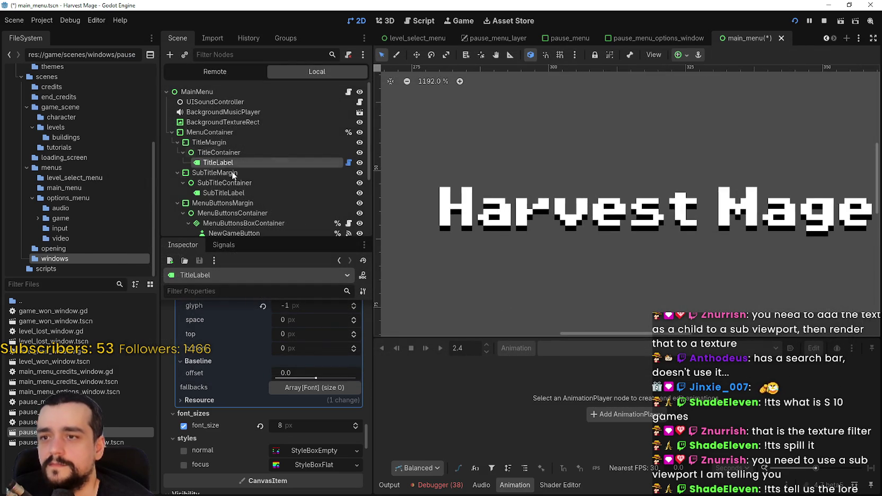
pyautogui.click(824, 21)
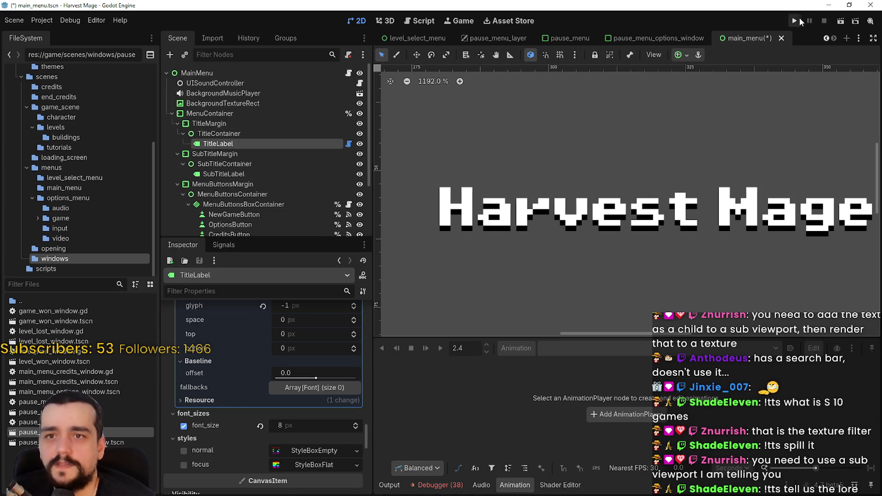
pyautogui.hotkey('ctrl', 's')
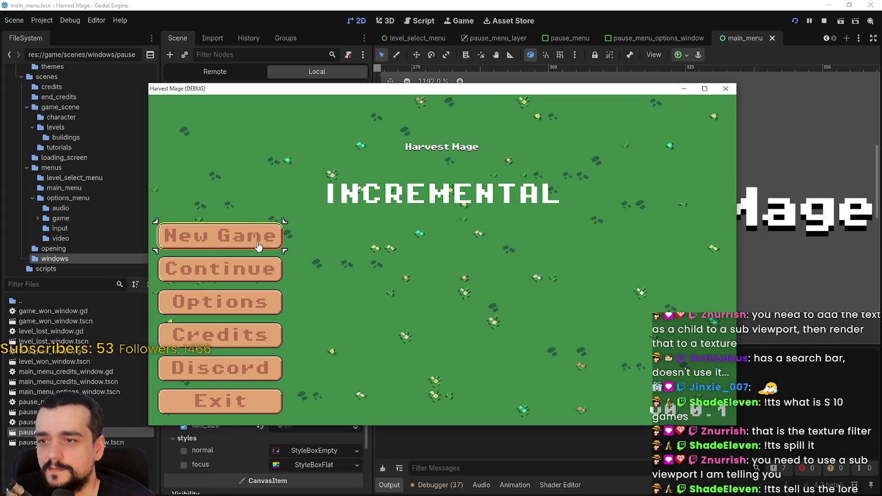
pyautogui.click(259, 246)
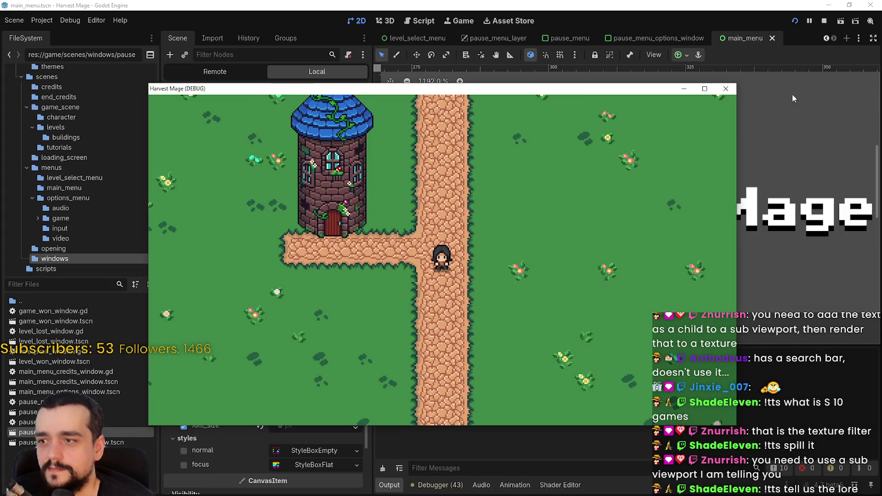
# Maximize the game window and walk the character around the tower, path and grass
pyautogui.press('super+Up')
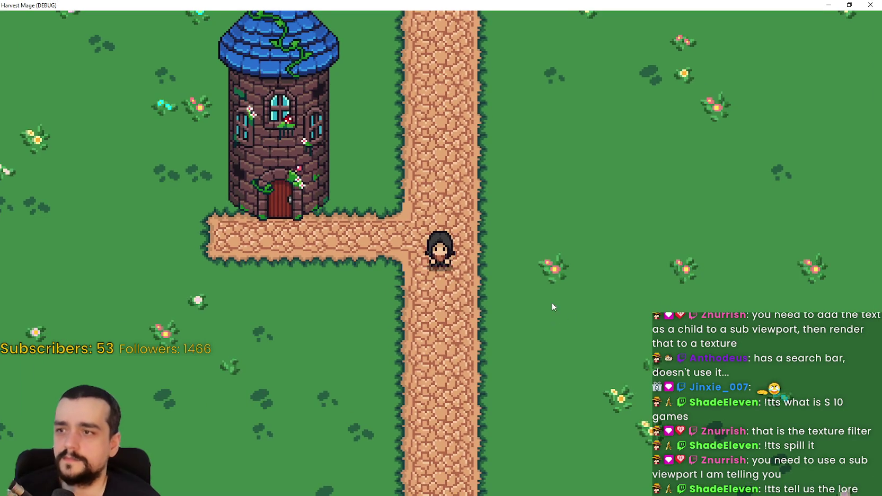
pyautogui.press('w')
pyautogui.press('a')
pyautogui.press('a')
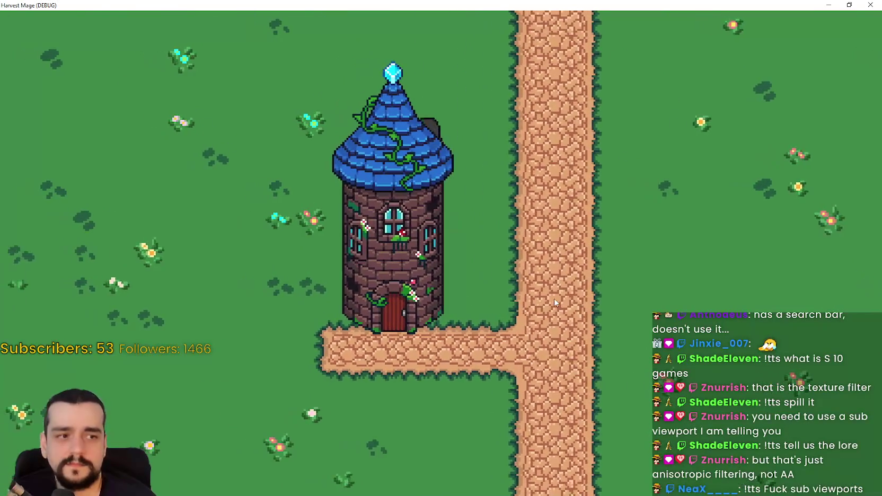
pyautogui.press('d')
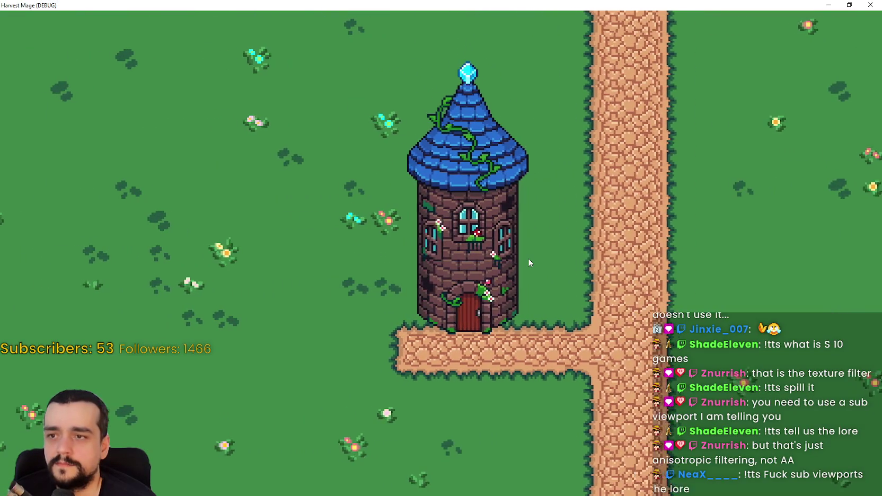
pyautogui.press('s')
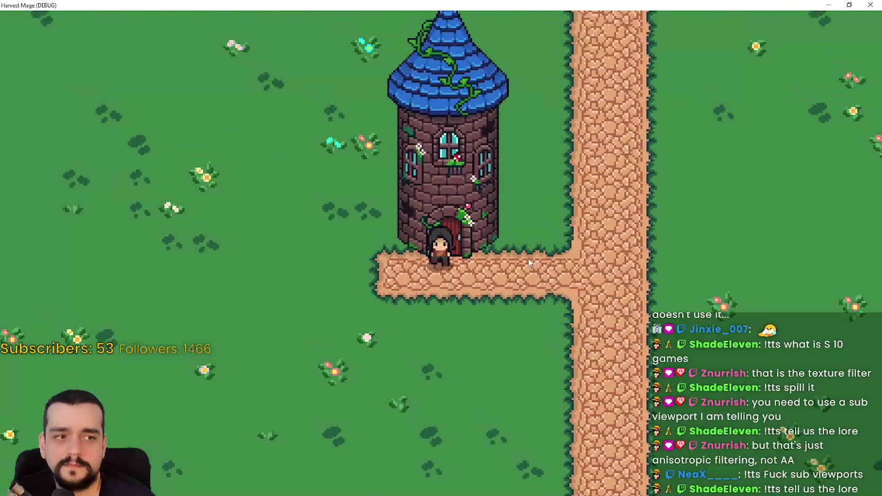
pyautogui.press('s')
pyautogui.press('d')
pyautogui.press('d')
pyautogui.press('w')
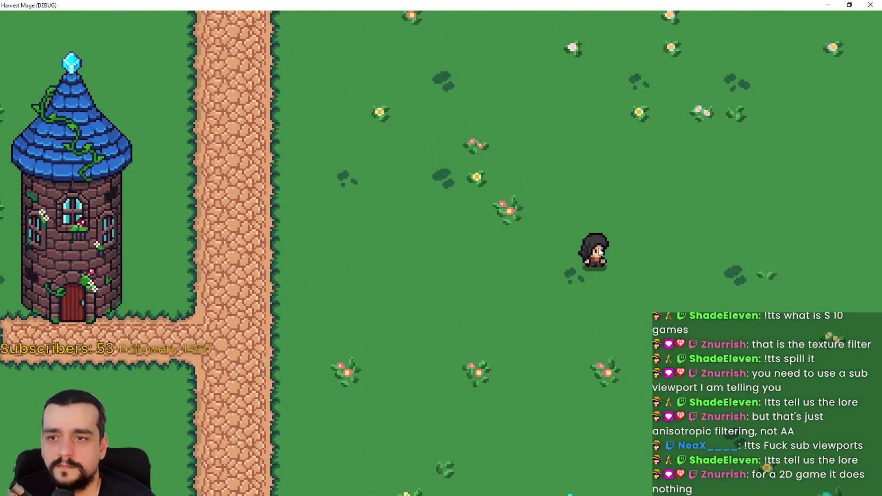
pyautogui.press('a')
pyautogui.press('a')
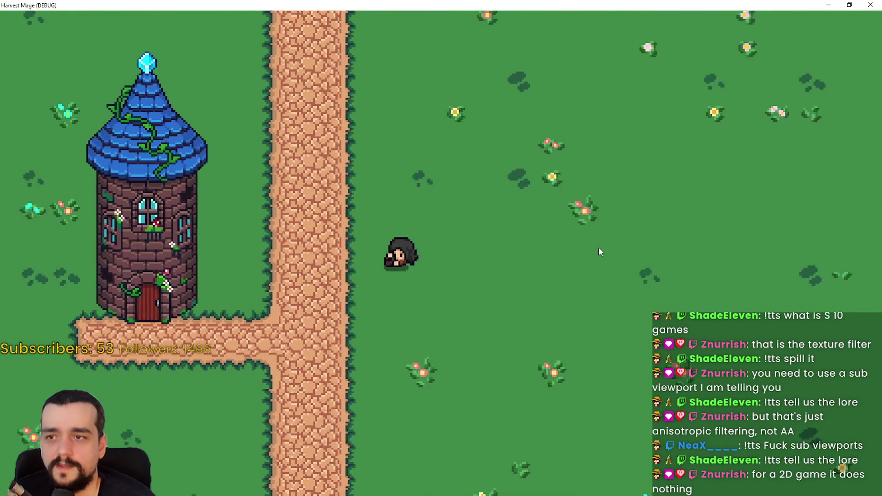
pyautogui.press('s')
# Pause and resume the game, then close the game window
pyautogui.press('Escape')
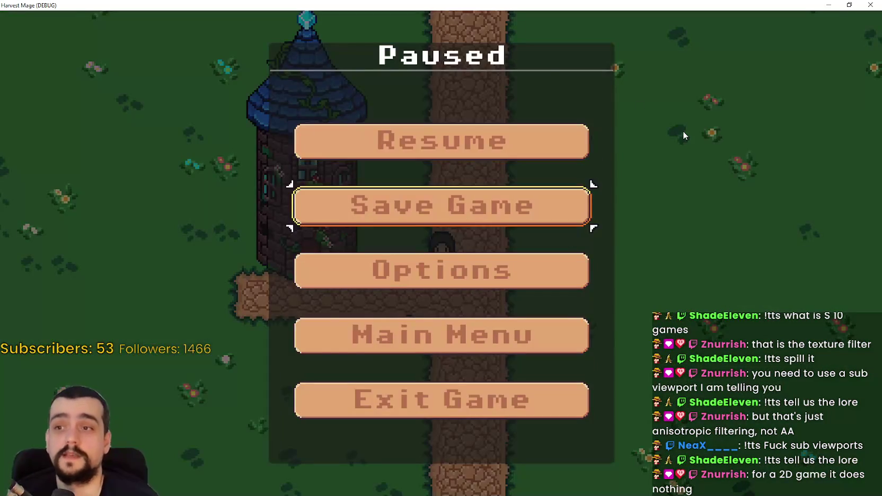
pyautogui.press('Escape')
pyautogui.click(857, 4)
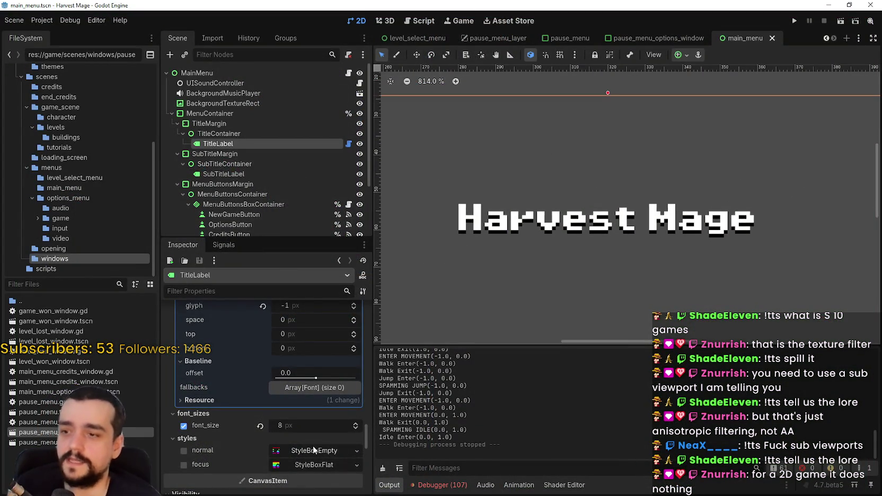
# Set the TitleLabel's outline_size theme override to 2
pyautogui.scroll(5, 313, 446)
pyautogui.scroll(2, 314, 401)
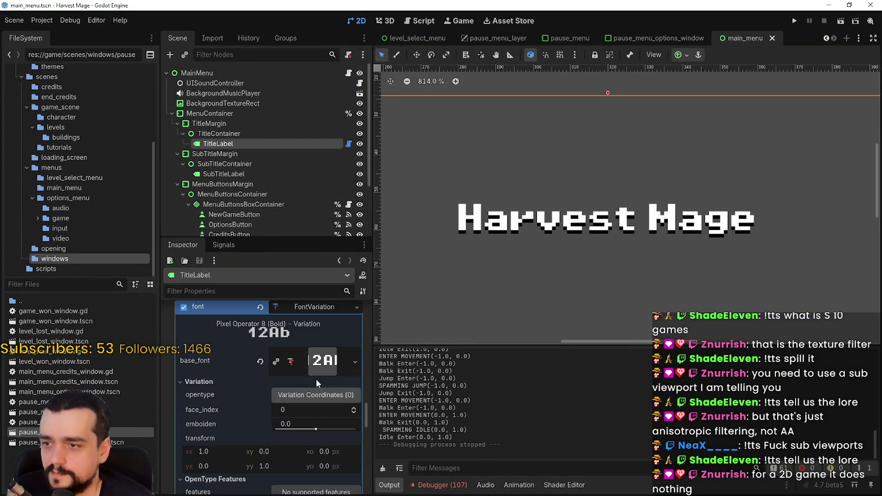
pyautogui.scroll(3, 540, 182)
pyautogui.scroll(-1, 307, 403)
pyautogui.scroll(6, 308, 402)
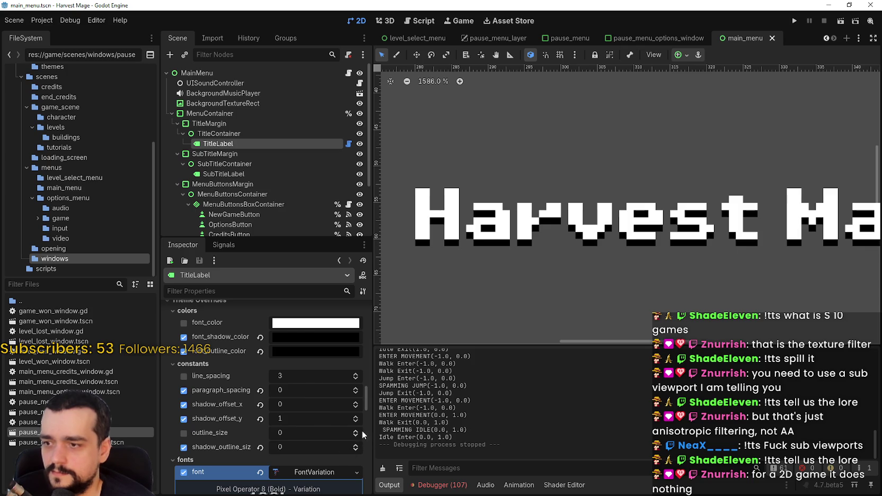
pyautogui.click(355, 431)
pyautogui.click(354, 432)
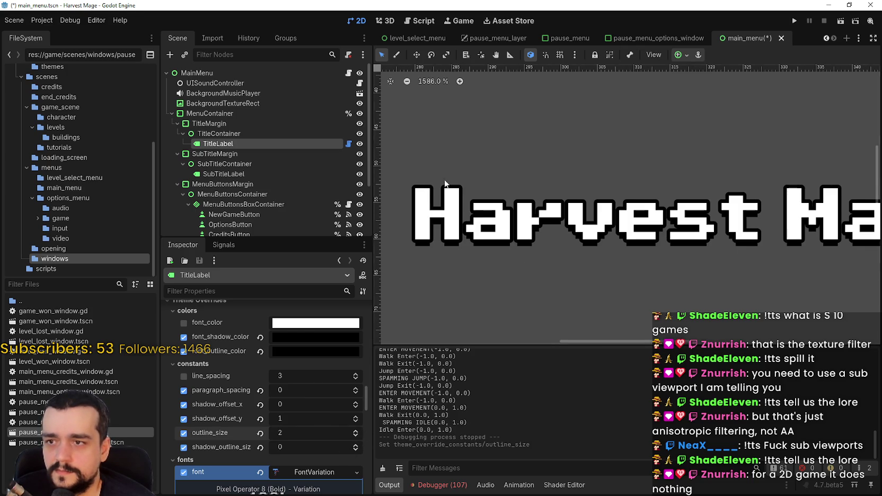
# Try shadow_outline_size at 4, then reset it back to 0
pyautogui.scroll(8, 445, 184)
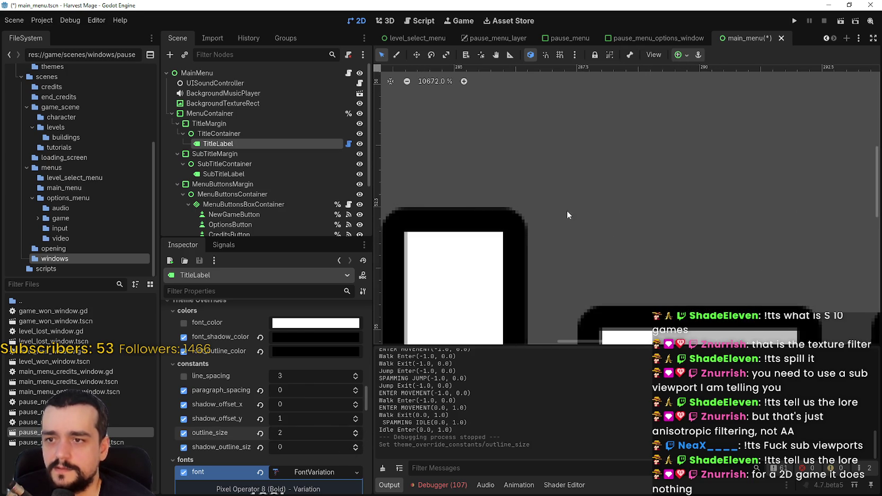
pyautogui.scroll(-2, 567, 212)
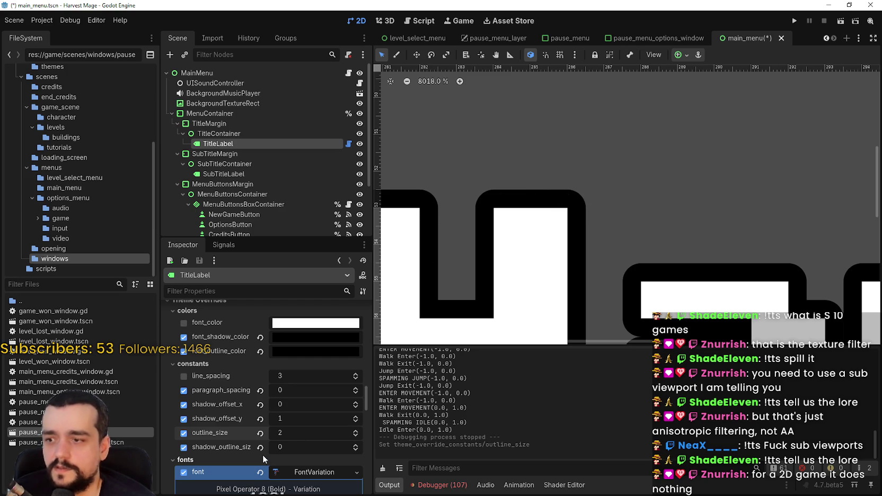
pyautogui.click(354, 442)
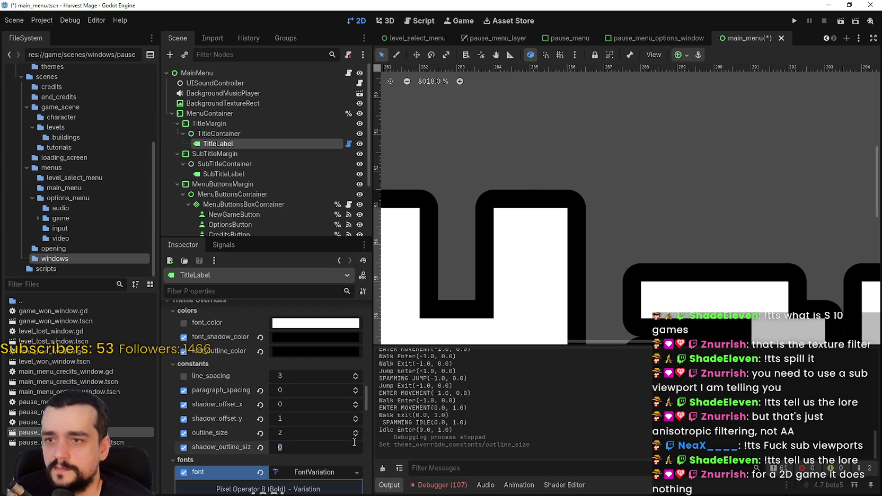
pyautogui.click(324, 448)
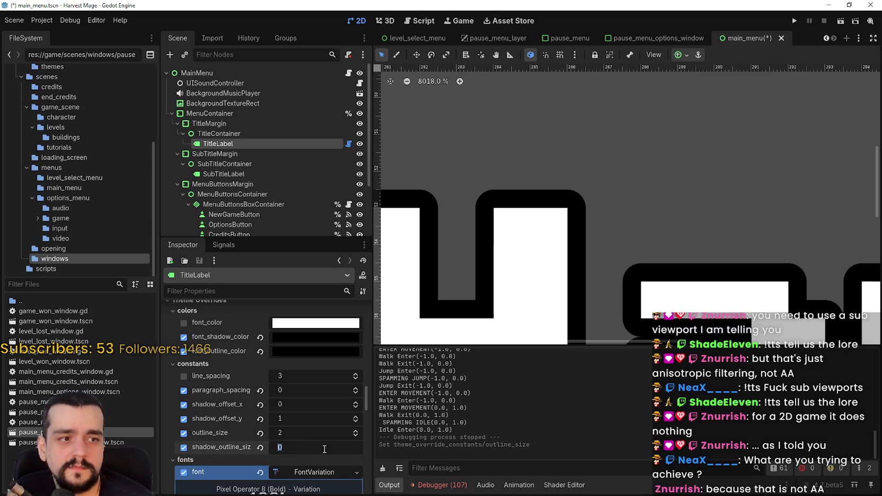
pyautogui.press('Return')
pyautogui.moveTo(353, 447); pyautogui.dragTo(356, 454)
pyautogui.click(355, 451)
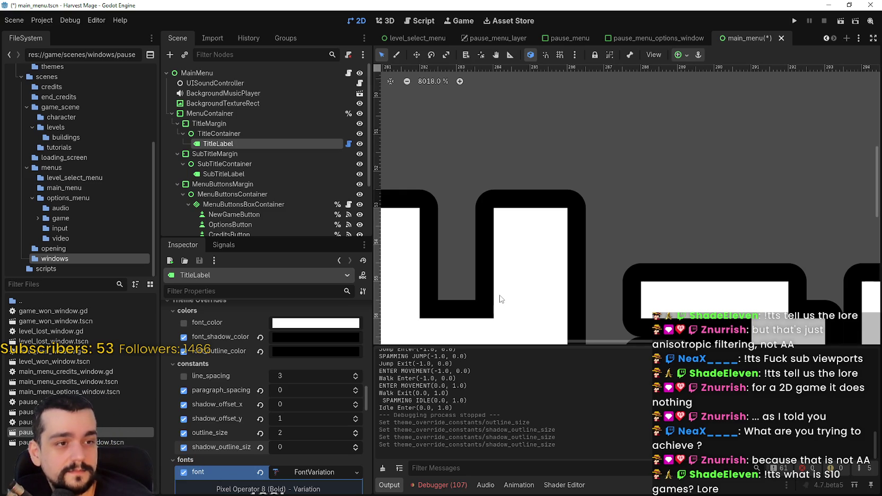
# Zoom the canvas to check the title's 2-pixel outline, then save main_menu.tscn
pyautogui.scroll(2, 577, 202)
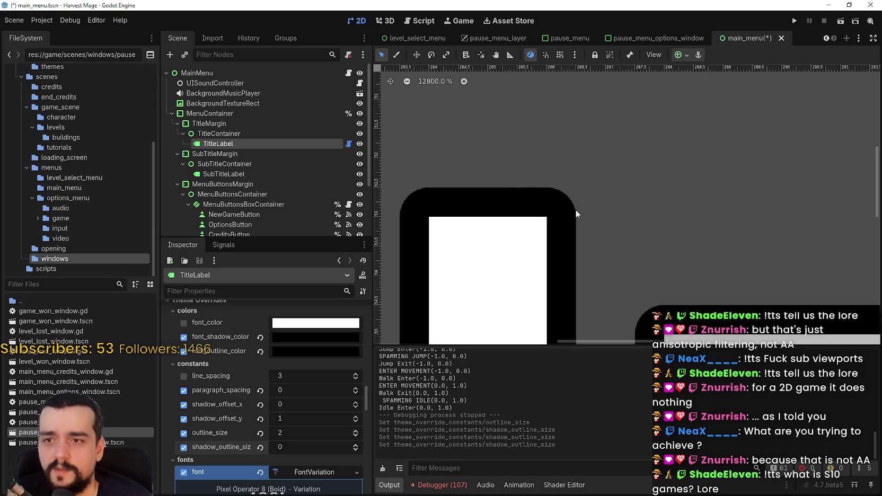
pyautogui.scroll(-4, 571, 202)
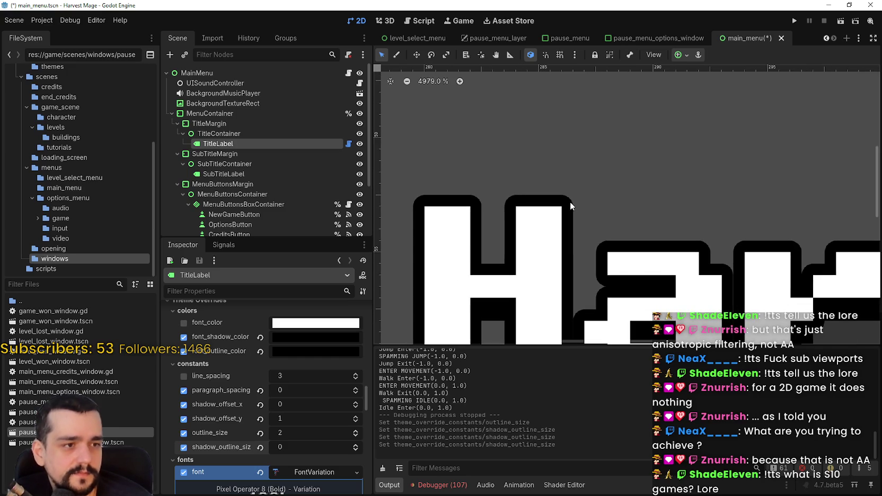
pyautogui.scroll(-1, 569, 202)
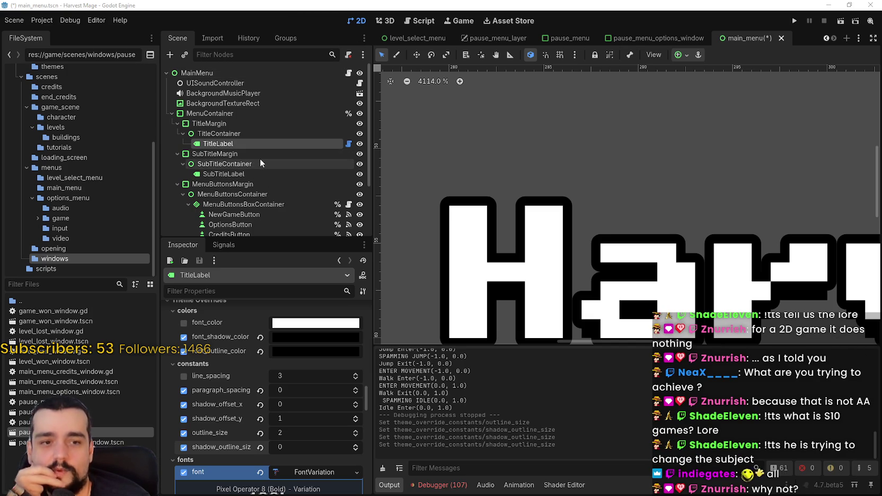
pyautogui.scroll(-3, 259, 158)
pyautogui.scroll(-5, 608, 140)
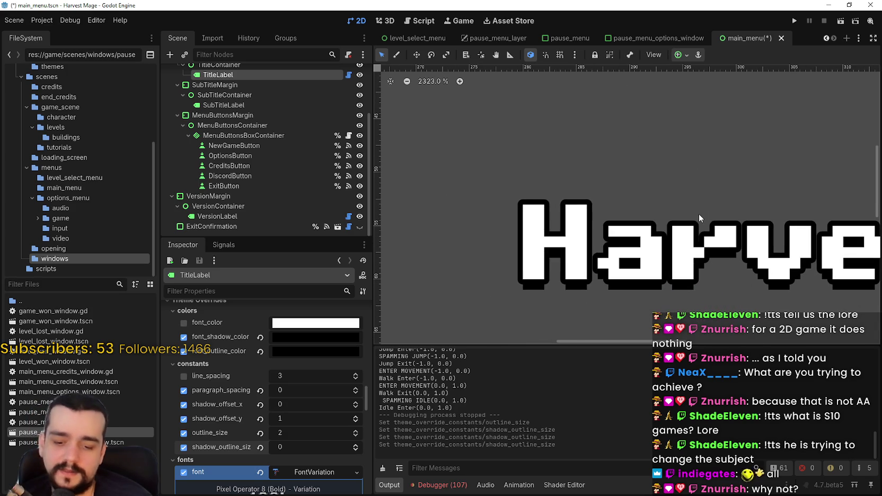
pyautogui.hotkey('ctrl', 's')
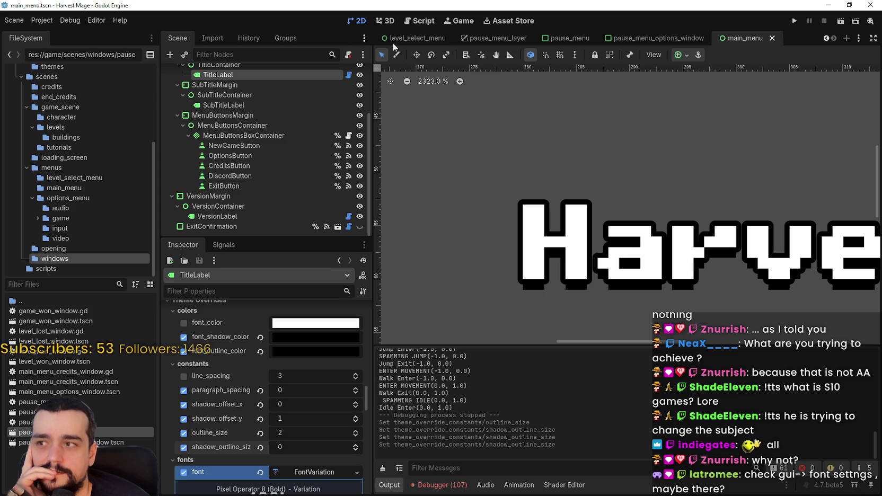
# Run the game and start a New Game from the main menu
pyautogui.click(795, 21)
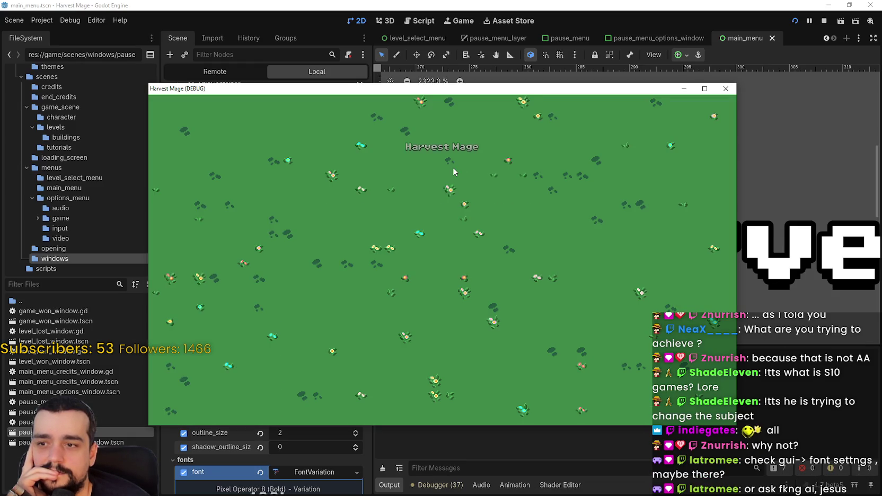
pyautogui.click(253, 234)
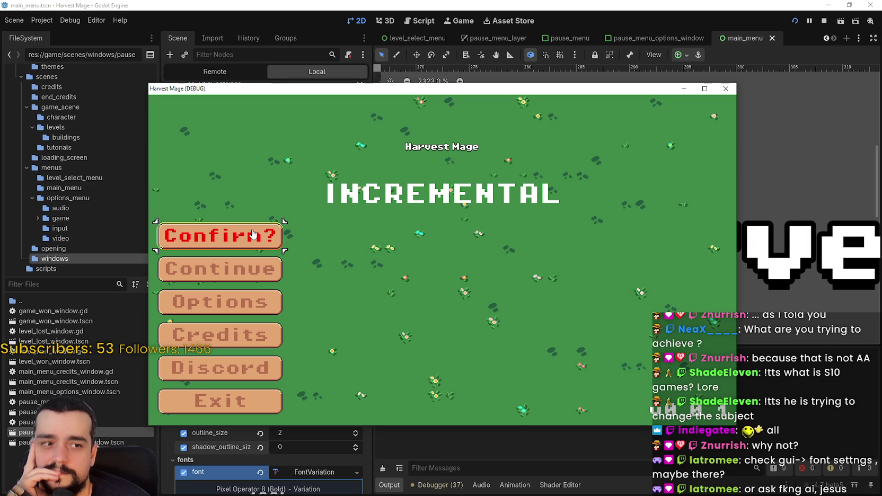
pyautogui.doubleClick(253, 234)
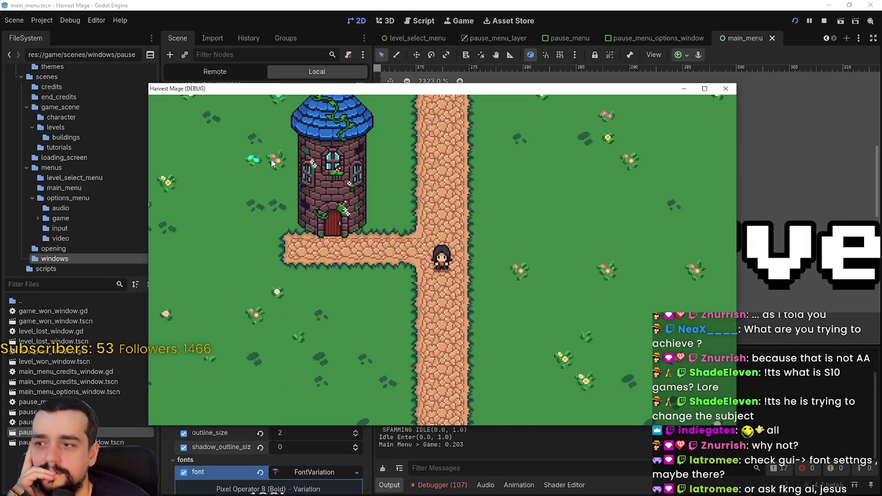
pyautogui.hotkey('alt', 'Tab')
# Inspect the Remote scene tree, expanding GameContainer and the_village, and select GameContainer
pyautogui.click(214, 71)
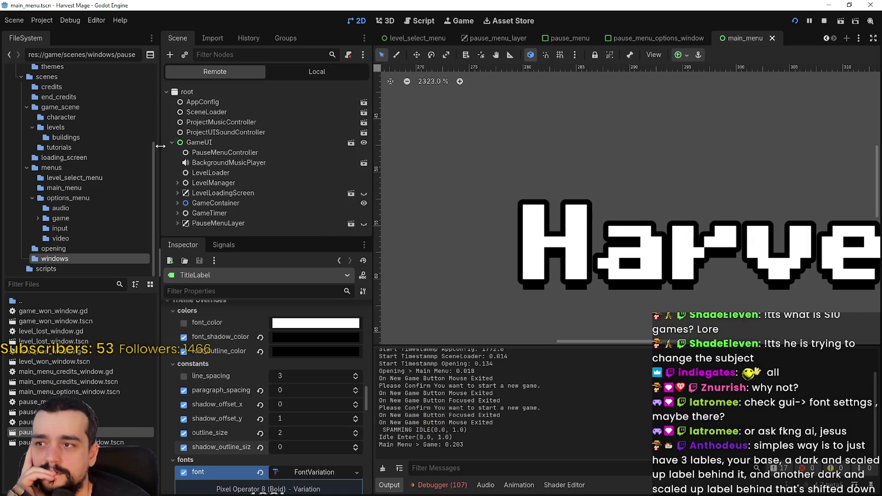
pyautogui.click(176, 194)
pyautogui.click(171, 191)
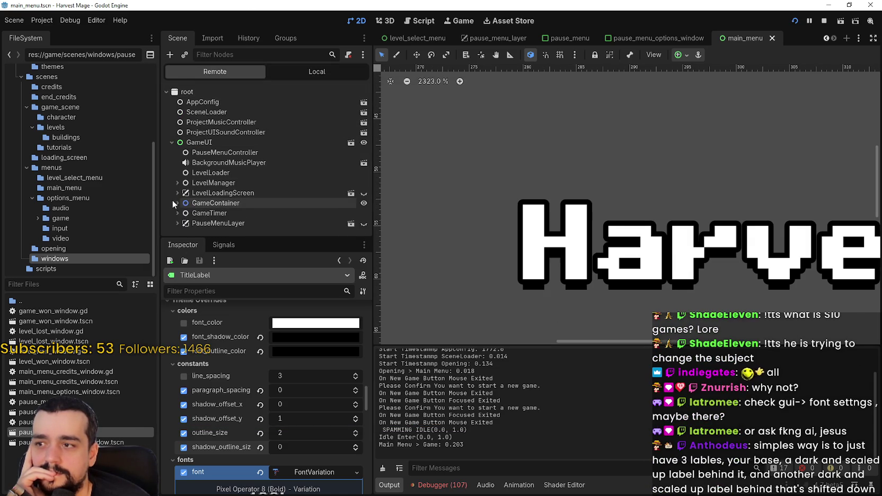
pyautogui.click(177, 203)
pyautogui.click(183, 213)
pyautogui.scroll(-2, 255, 159)
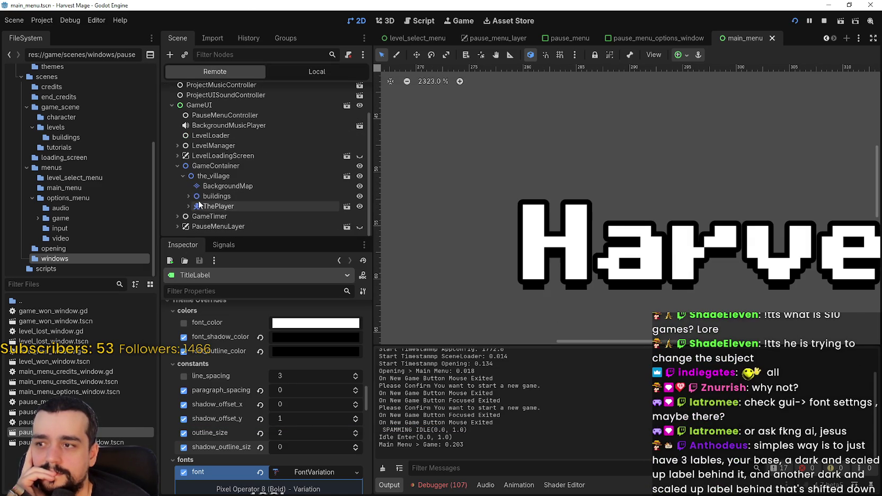
pyautogui.click(262, 165)
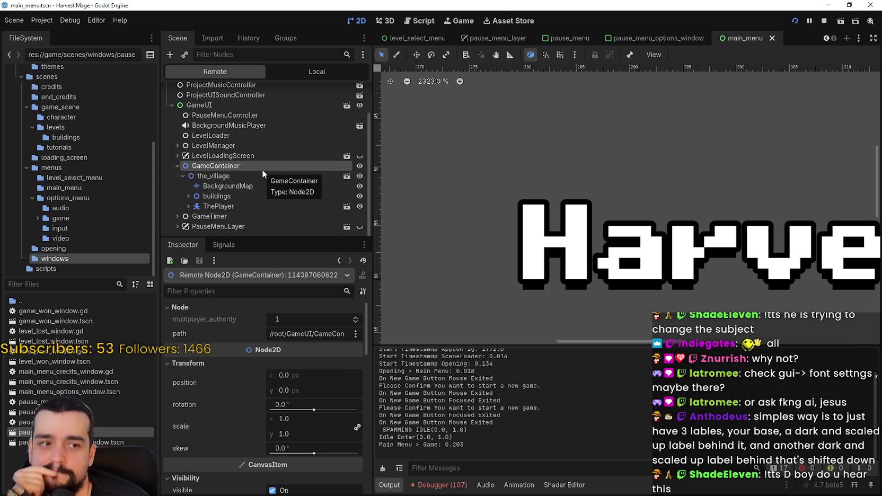
# Open Project Settings and scroll down the General settings list
pyautogui.click(42, 20)
pyautogui.click(50, 35)
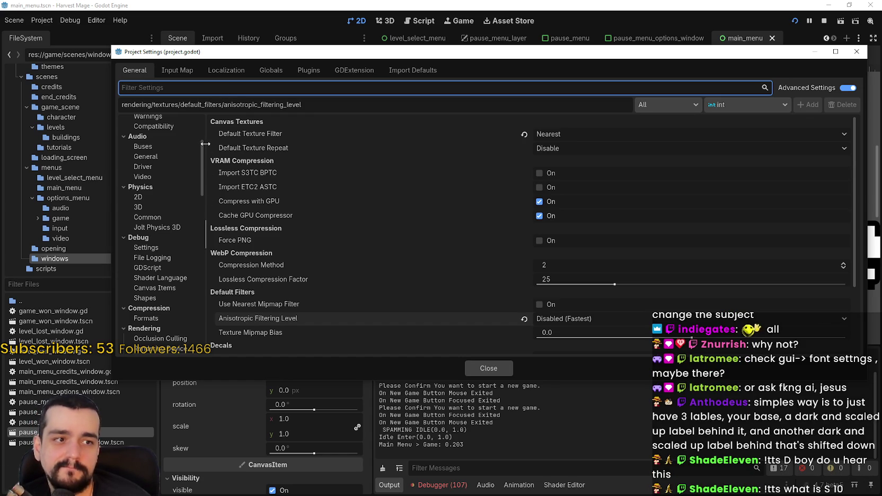
pyautogui.scroll(-3, 168, 219)
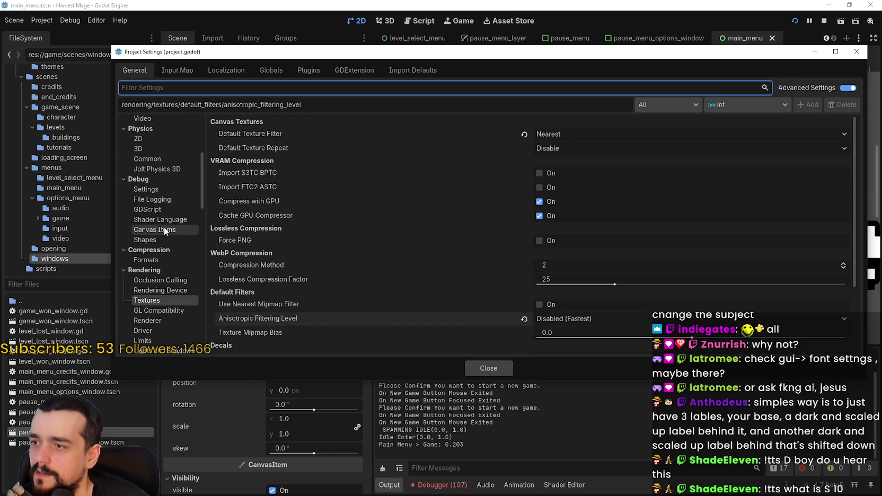
pyautogui.scroll(-2, 164, 227)
pyautogui.scroll(-1, 156, 236)
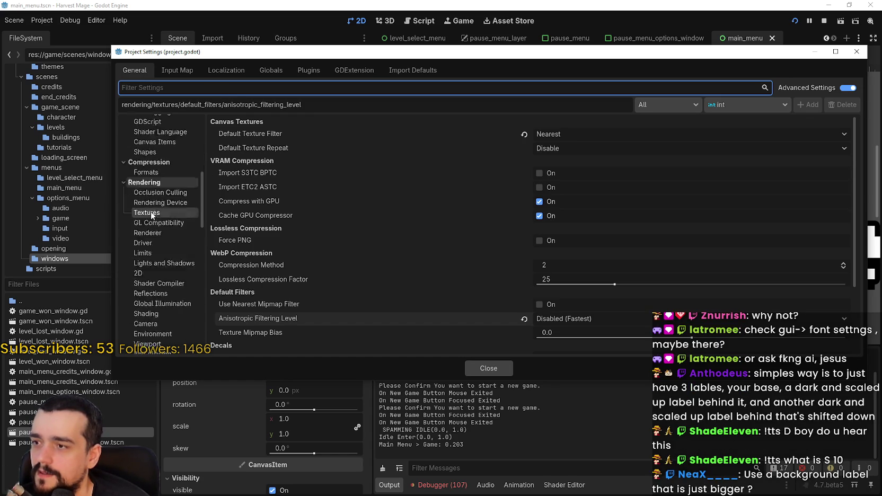
pyautogui.scroll(-8, 154, 233)
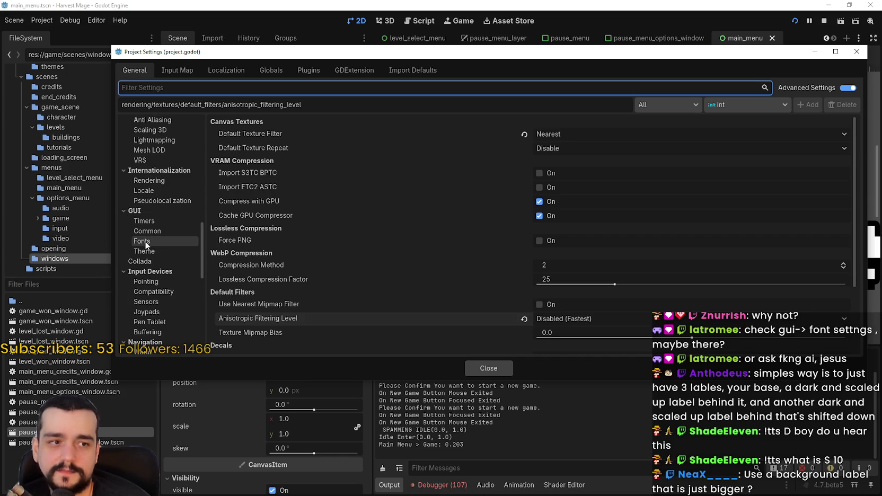
pyautogui.scroll(-3, 145, 243)
pyautogui.scroll(-4, 185, 278)
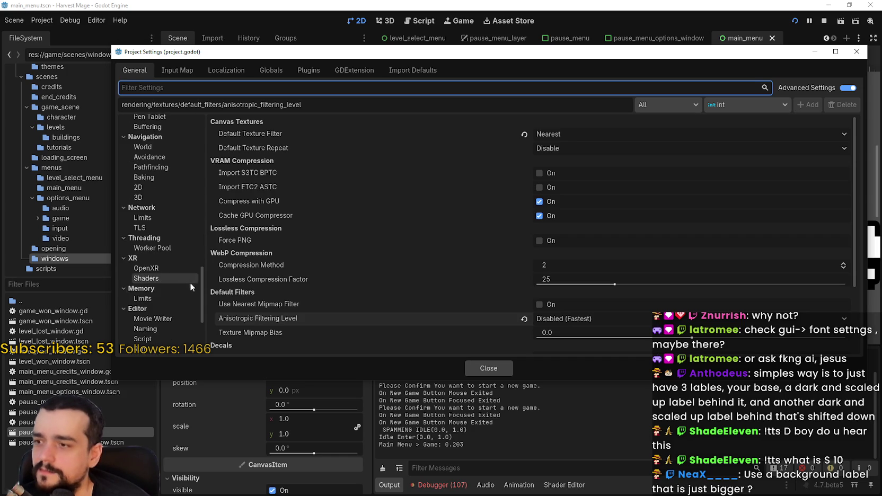
pyautogui.scroll(-3, 164, 276)
pyautogui.scroll(-2, 167, 323)
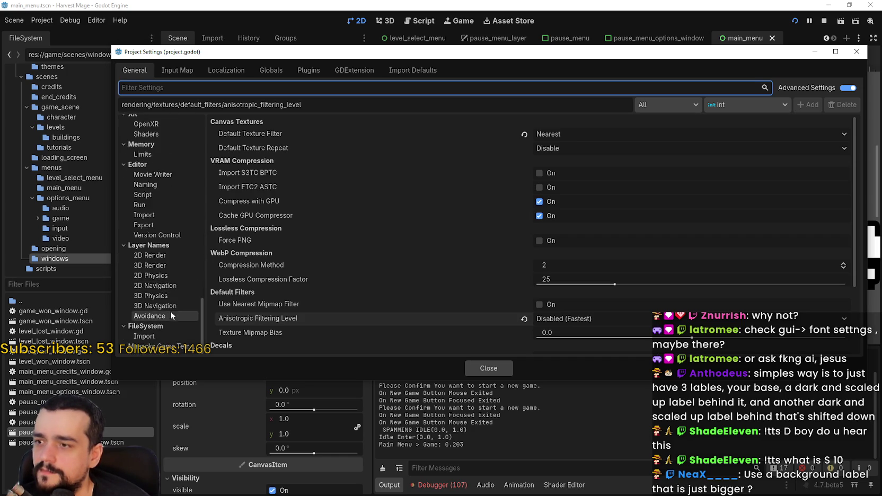
# Go to GUI > Fonts, where dynamic font oversampling is On
pyautogui.click(154, 265)
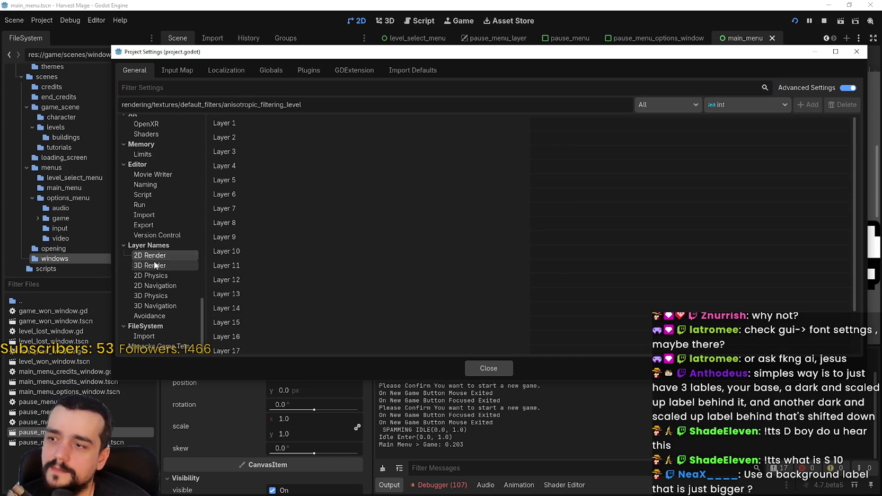
pyautogui.scroll(10, 168, 320)
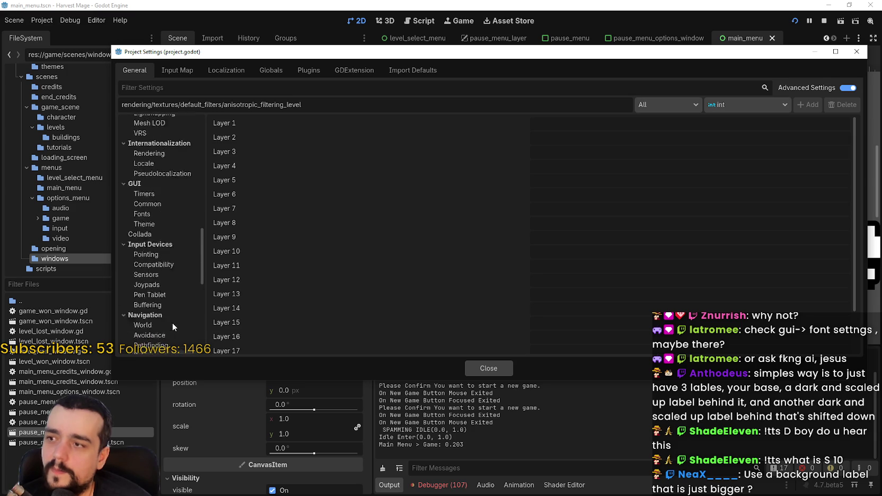
pyautogui.click(142, 271)
pyautogui.click(155, 300)
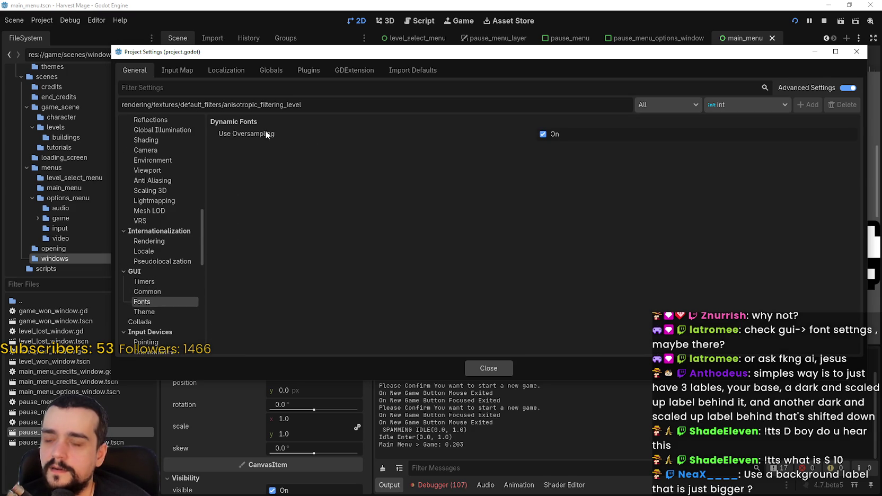
# Browse GUI Timers, Common and Fonts, ending on Theme with Grayscale antialiasing and Light hinting
pyautogui.moveTo(267, 133)
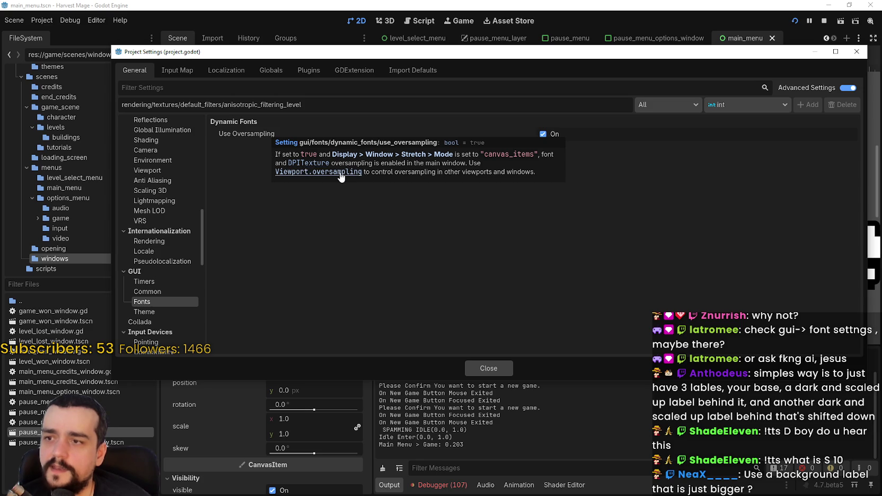
pyautogui.click(147, 312)
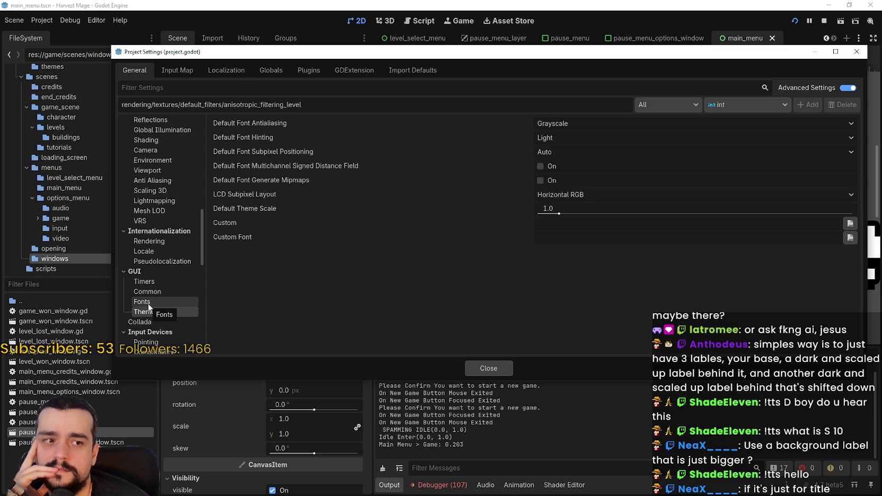
pyautogui.click(143, 301)
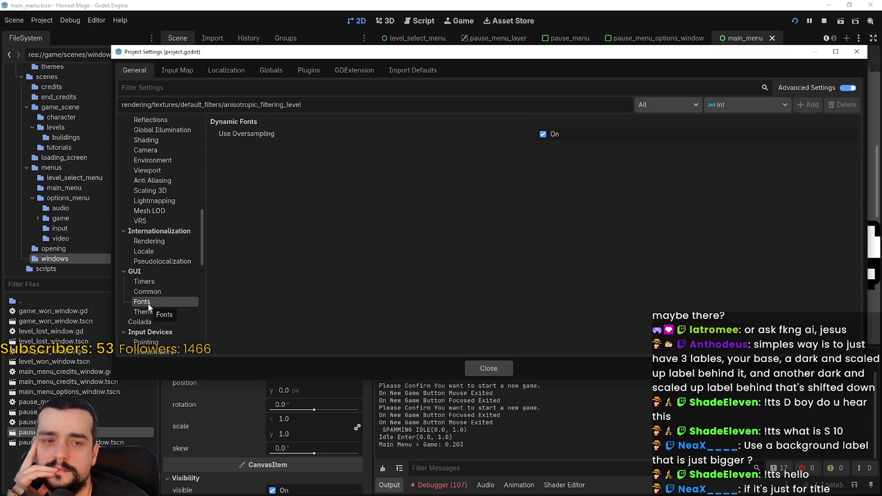
pyautogui.click(159, 291)
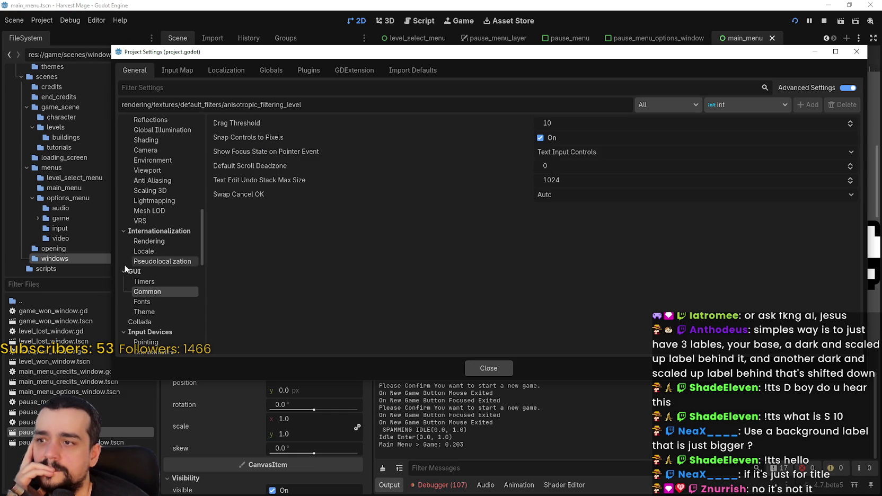
pyautogui.click(160, 281)
pyautogui.click(160, 291)
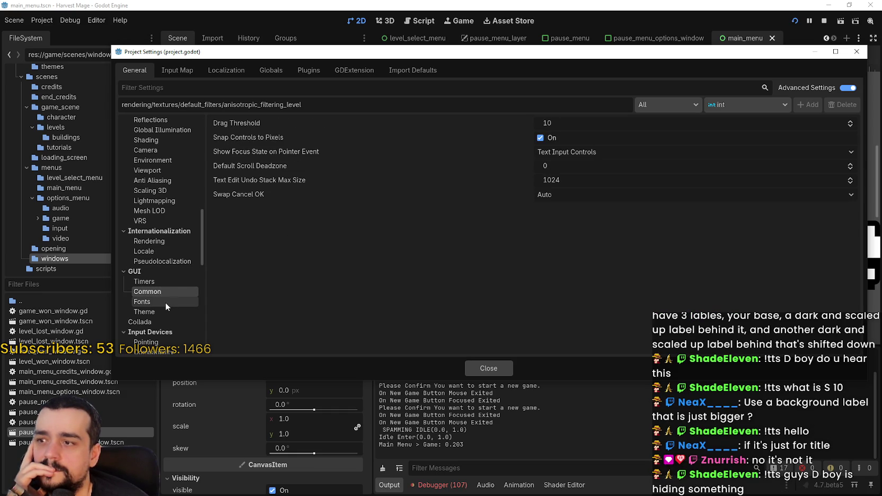
pyautogui.click(162, 300)
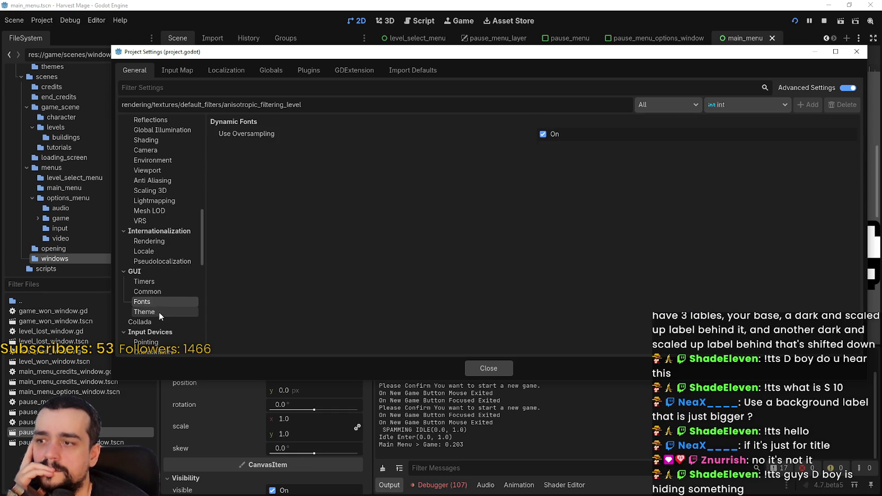
pyautogui.click(159, 312)
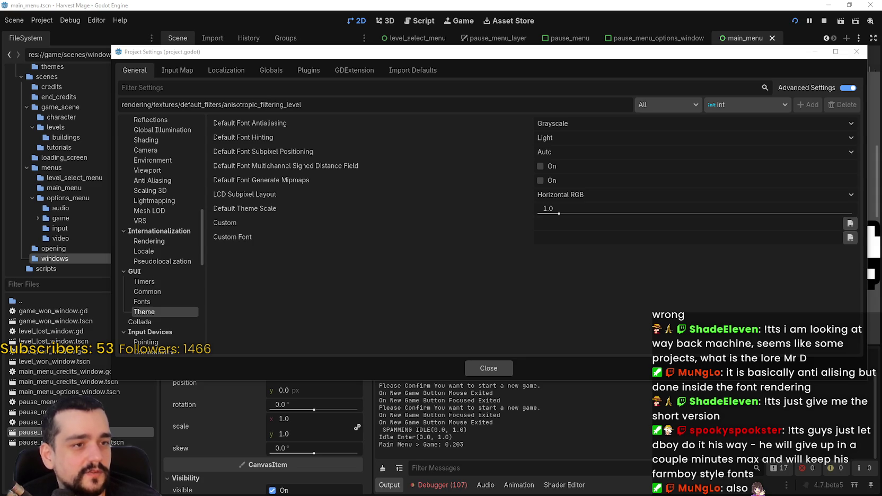
# Navigate from the GUI settings to Rendering > Textures in Project Settings
pyautogui.click(160, 300)
pyautogui.click(154, 291)
pyautogui.scroll(-3, 156, 274)
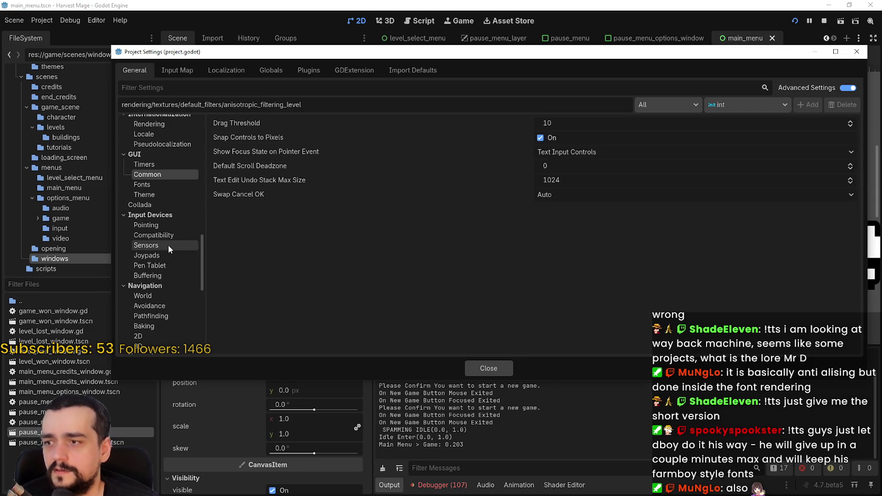
pyautogui.scroll(5, 168, 243)
pyautogui.click(148, 187)
pyautogui.scroll(1, 152, 190)
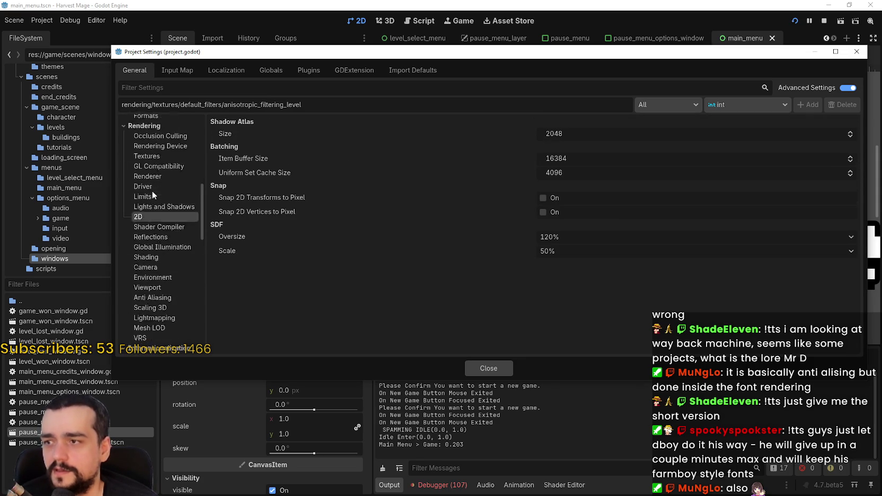
pyautogui.click(150, 178)
pyautogui.click(158, 165)
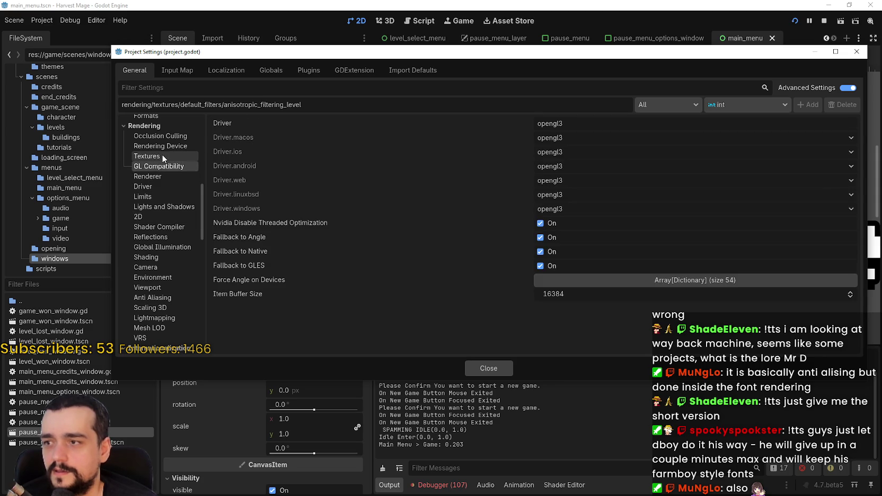
pyautogui.click(161, 155)
pyautogui.scroll(-3, 494, 223)
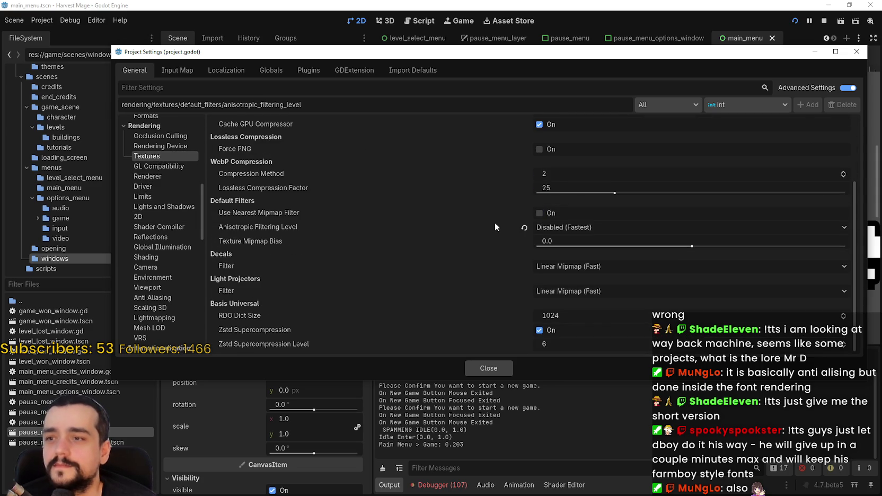
# Revert Anisotropic Filtering Level to its 4× (Fast) default and close Project Settings
pyautogui.click(524, 227)
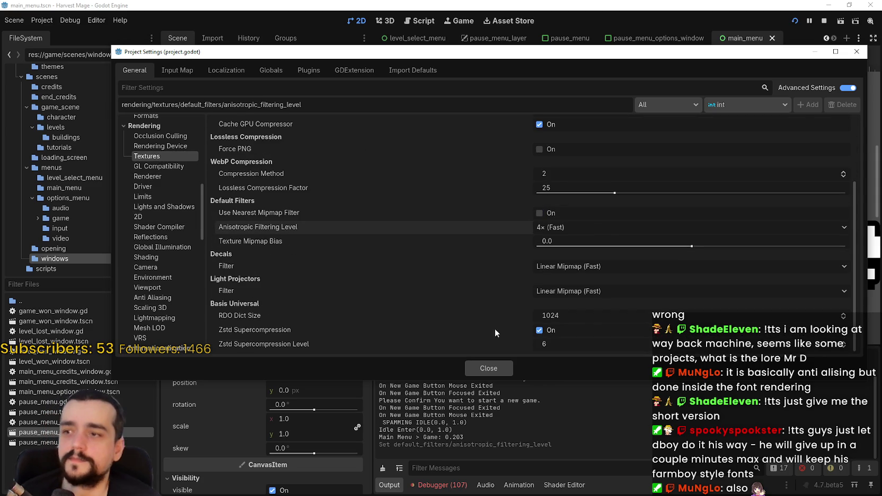
pyautogui.click(497, 373)
pyautogui.scroll(2, 641, 211)
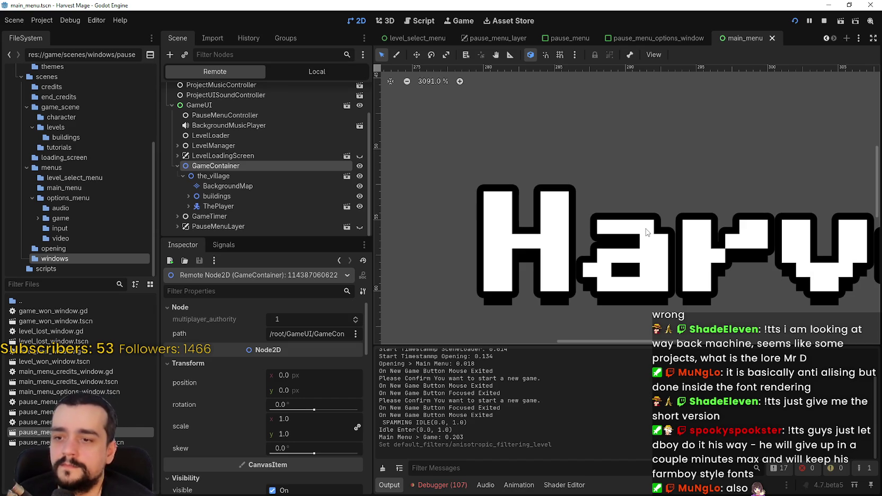
pyautogui.scroll(-1, 646, 232)
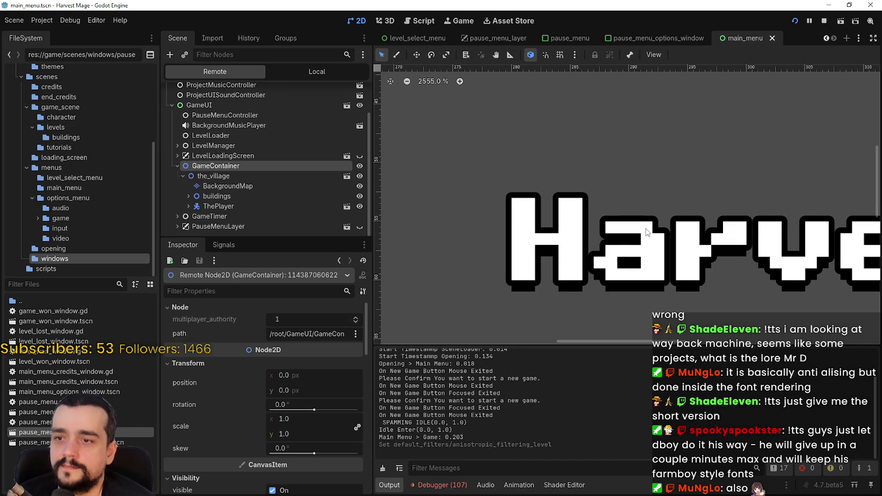
pyautogui.scroll(-1, 598, 225)
pyautogui.scroll(-1, 301, 412)
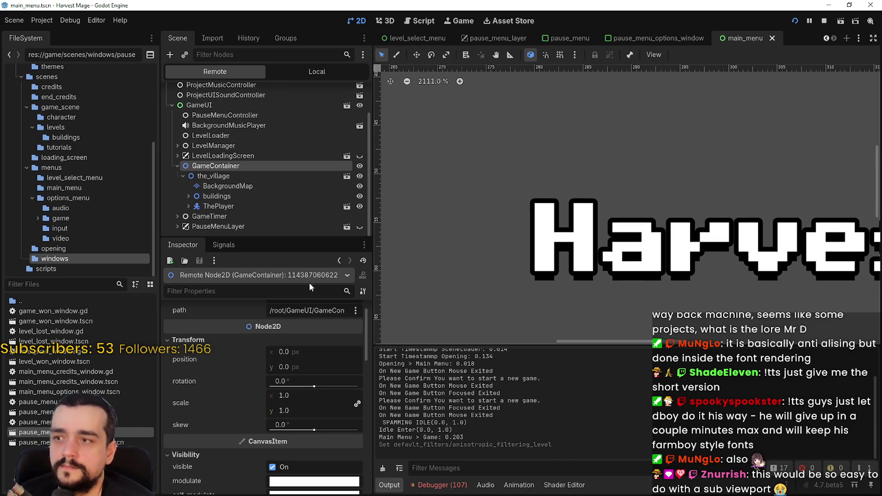
pyautogui.click(824, 21)
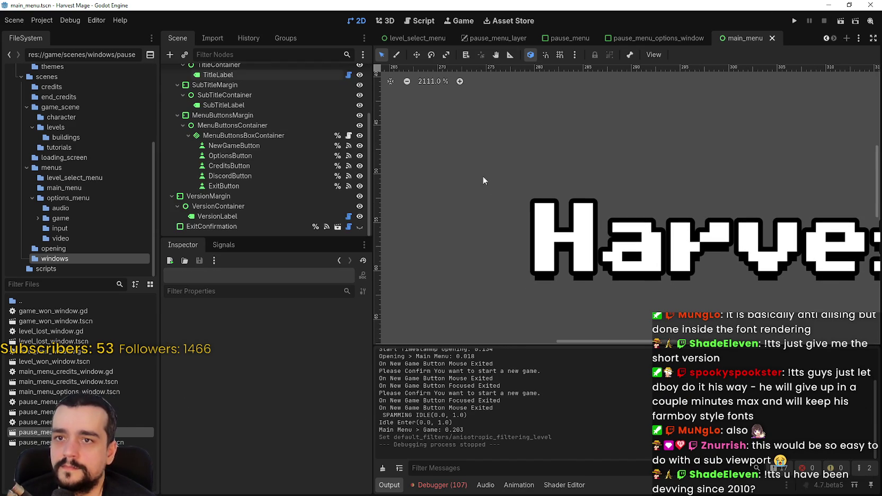
pyautogui.click(656, 33)
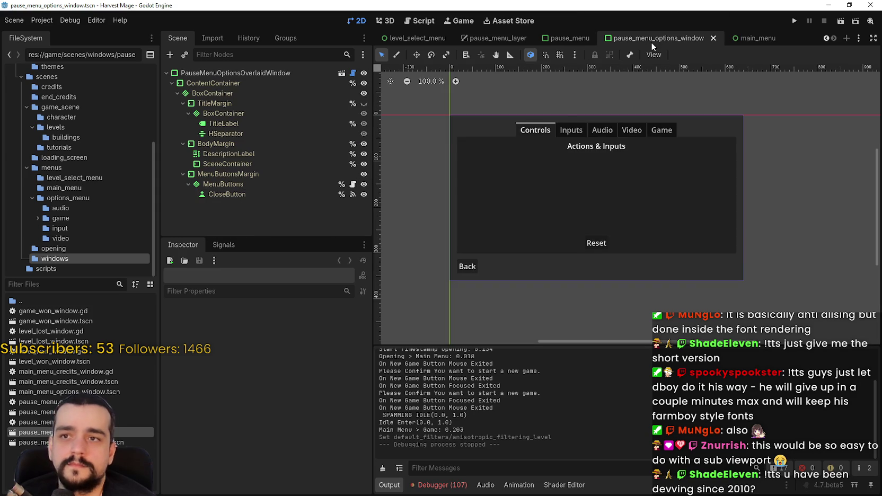
pyautogui.click(555, 38)
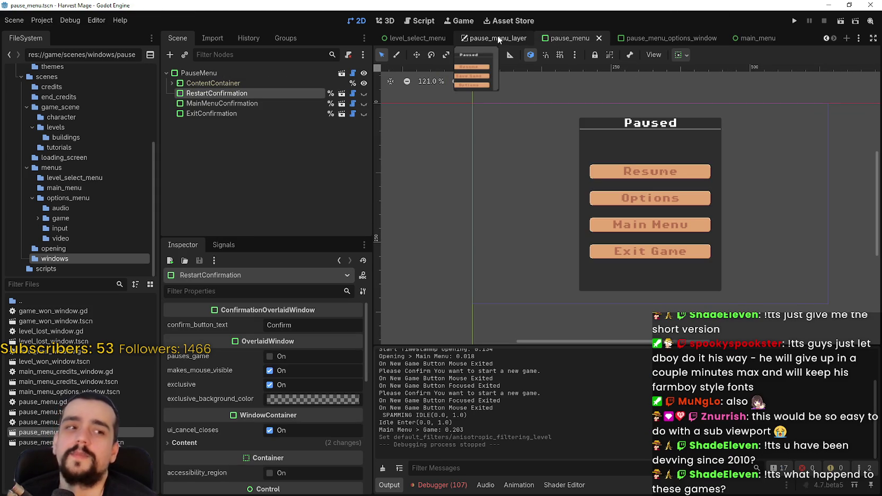
pyautogui.click(498, 38)
pyautogui.scroll(-3, 470, 221)
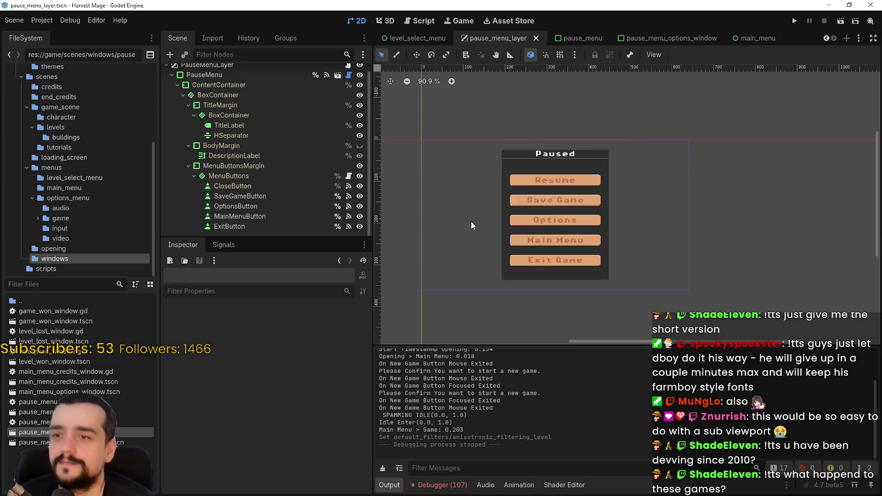
pyautogui.scroll(4, 479, 182)
pyautogui.click(417, 38)
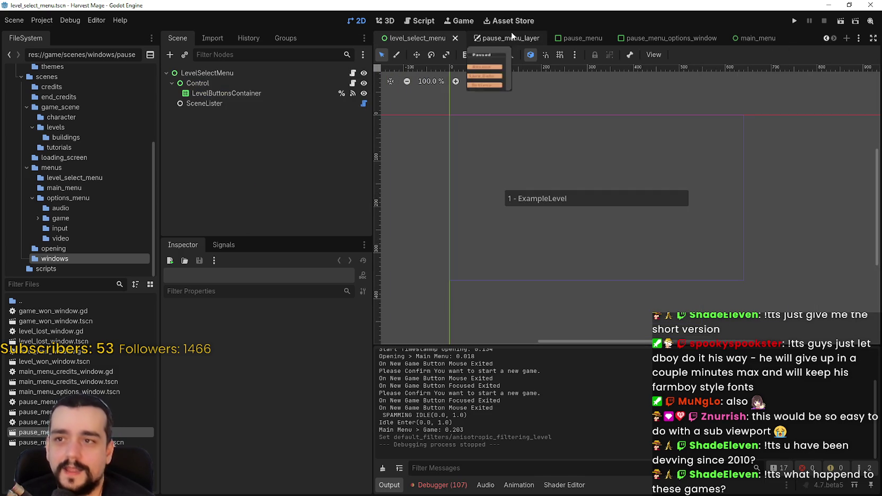
pyautogui.click(569, 38)
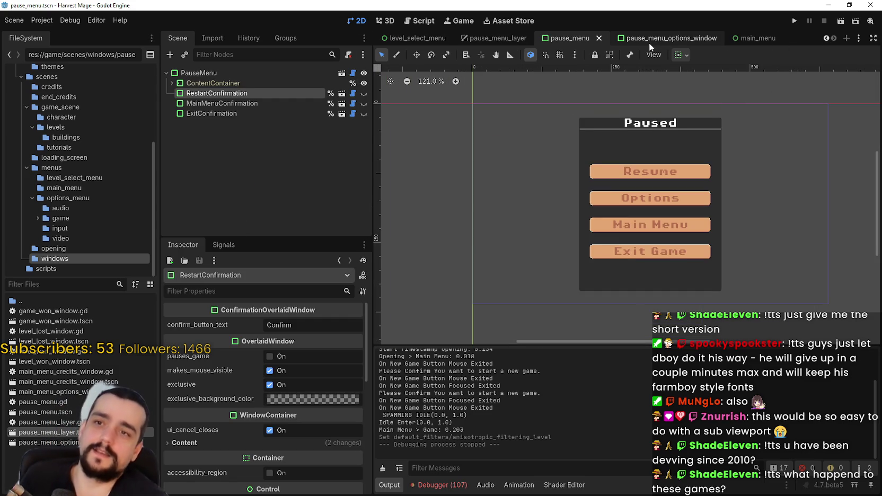
pyautogui.click(649, 43)
pyautogui.click(564, 42)
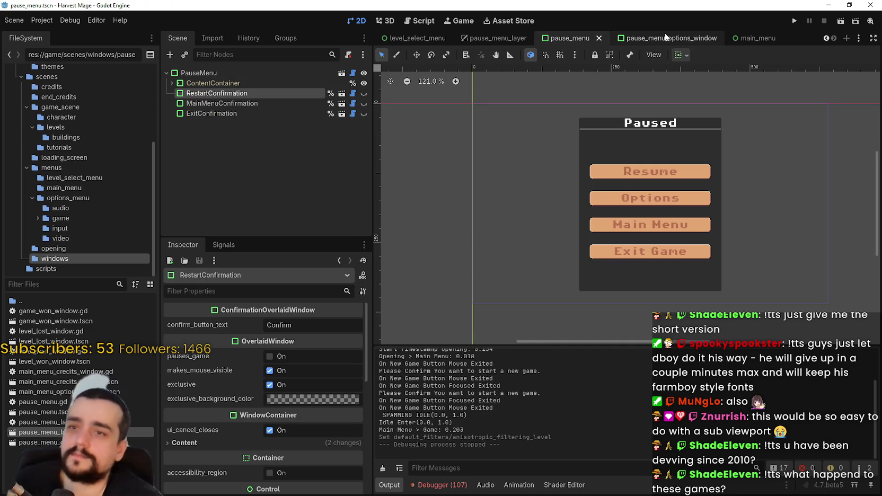
pyautogui.click(750, 38)
pyautogui.scroll(-3, 765, 198)
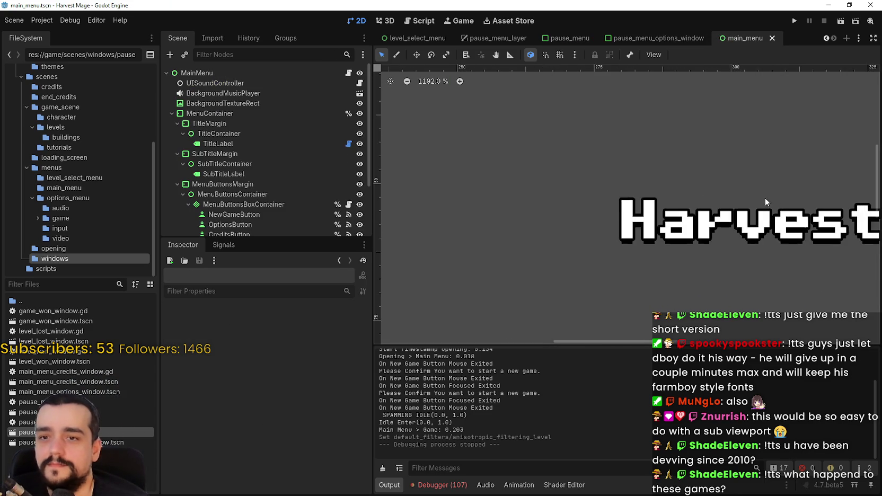
pyautogui.scroll(-3, 242, 163)
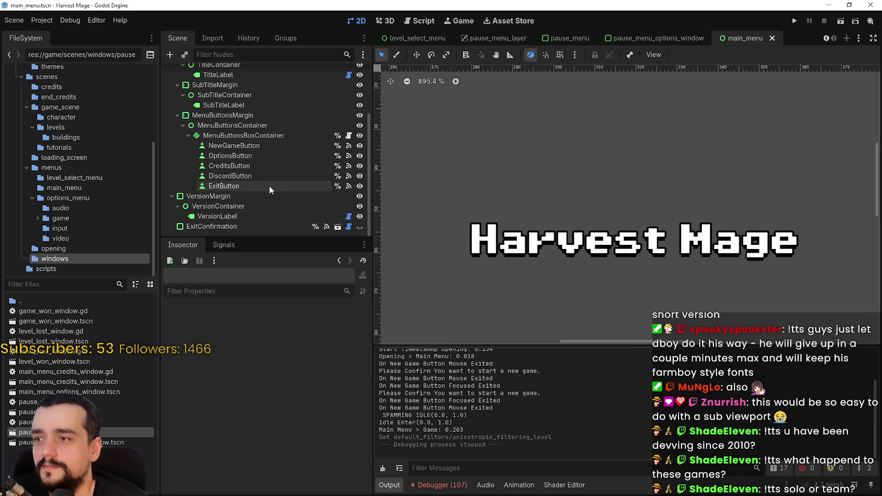
pyautogui.scroll(3, 262, 158)
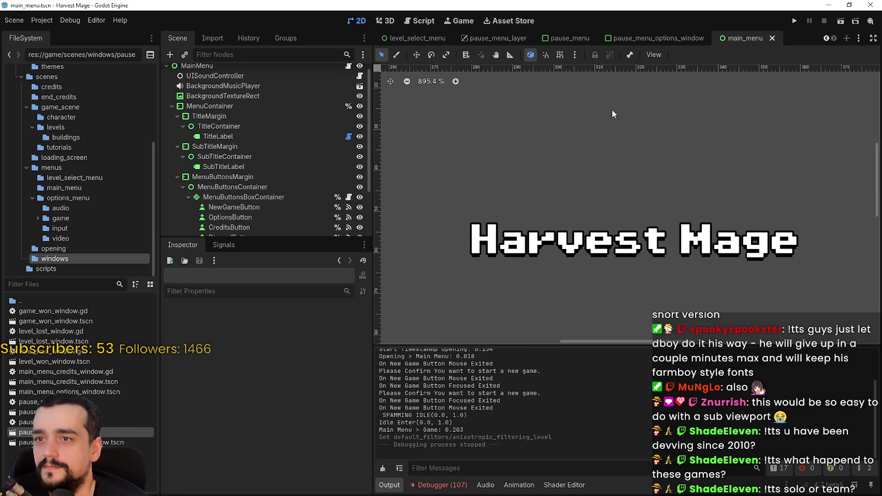
pyautogui.click(630, 38)
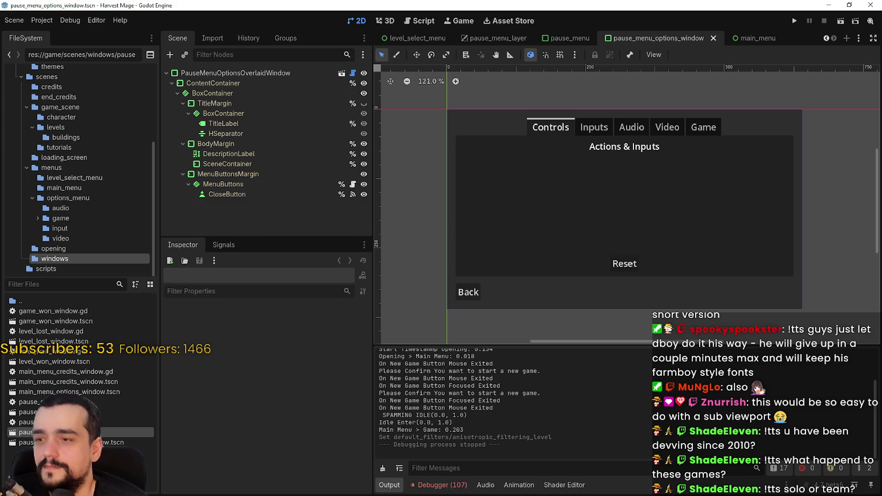
pyautogui.click(496, 38)
pyautogui.scroll(-1, 503, 262)
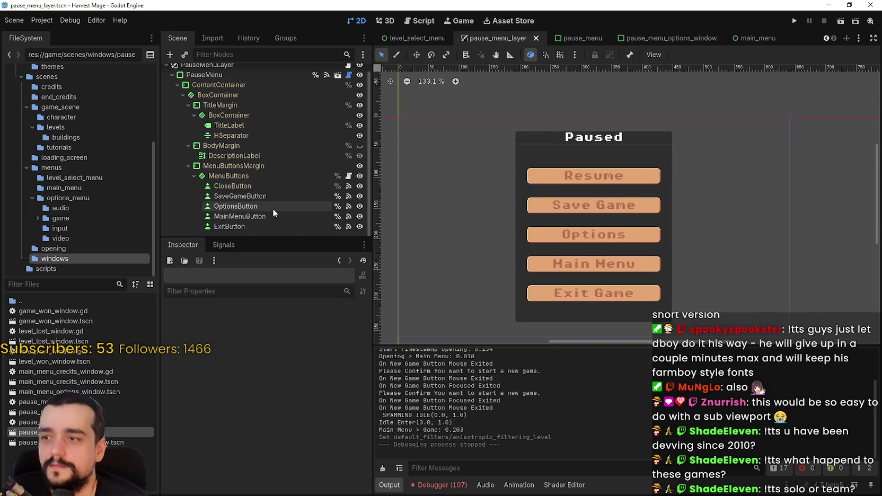
pyautogui.click(240, 196)
pyautogui.click(188, 165)
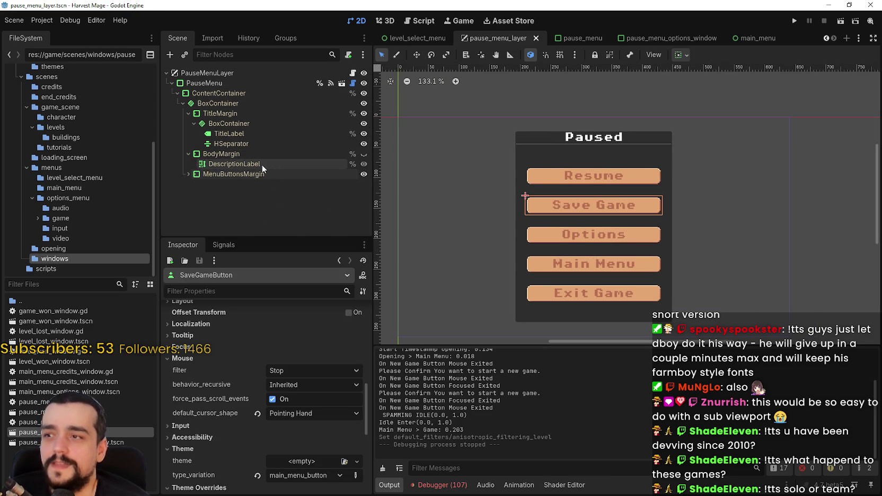
pyautogui.click(188, 174)
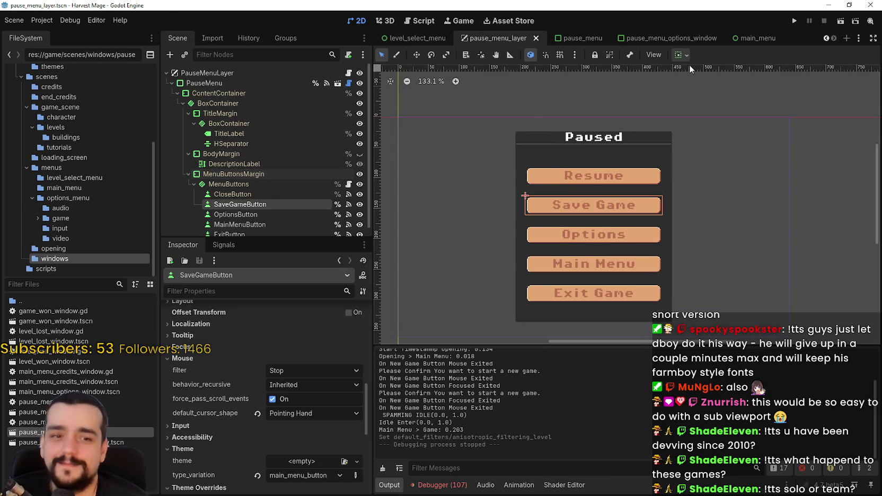
pyautogui.click(634, 38)
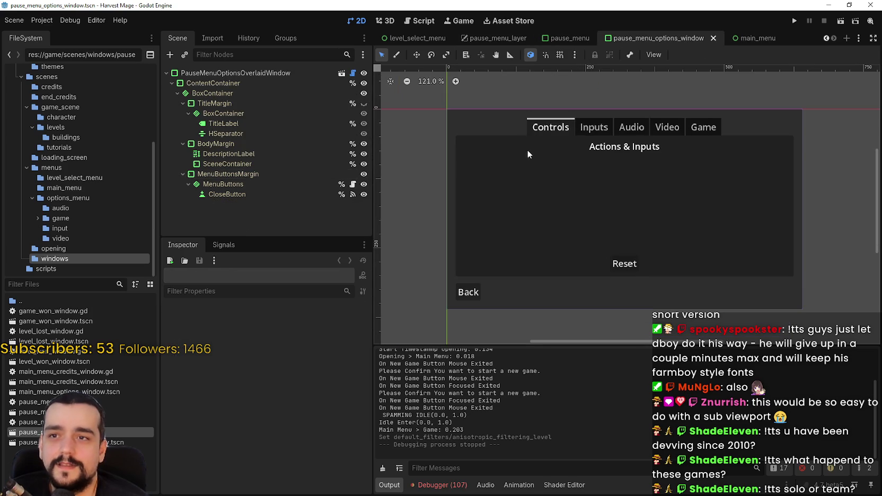
pyautogui.click(567, 38)
pyautogui.click(753, 38)
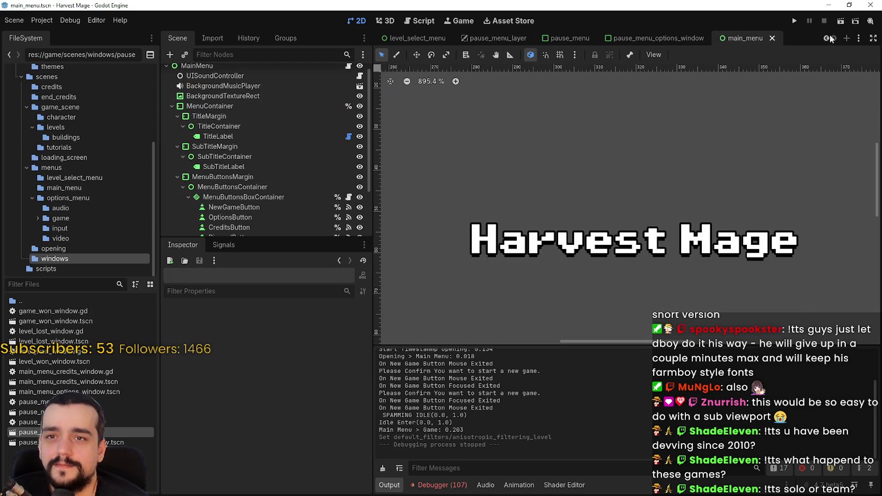
# Zoom the canvas out and select TitleLabel to show its Theme Overrides in the Inspector
pyautogui.scroll(-5, 649, 126)
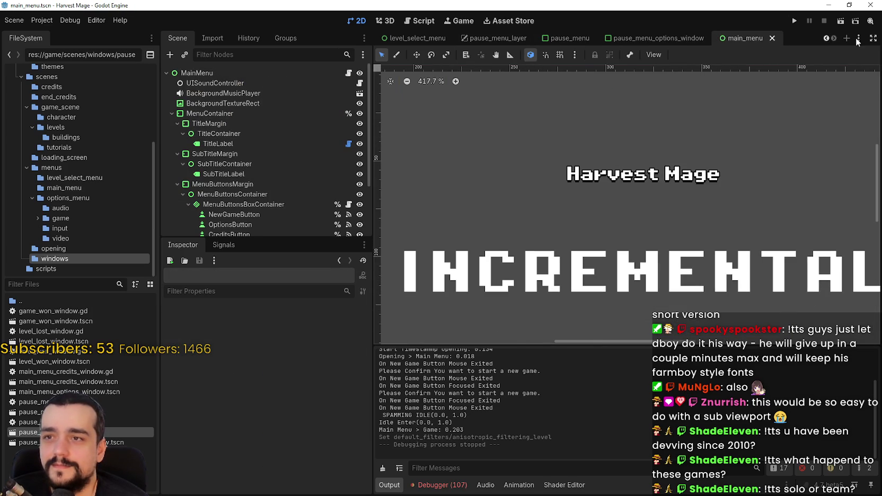
pyautogui.scroll(-3, 284, 188)
pyautogui.scroll(3, 232, 167)
pyautogui.click(219, 126)
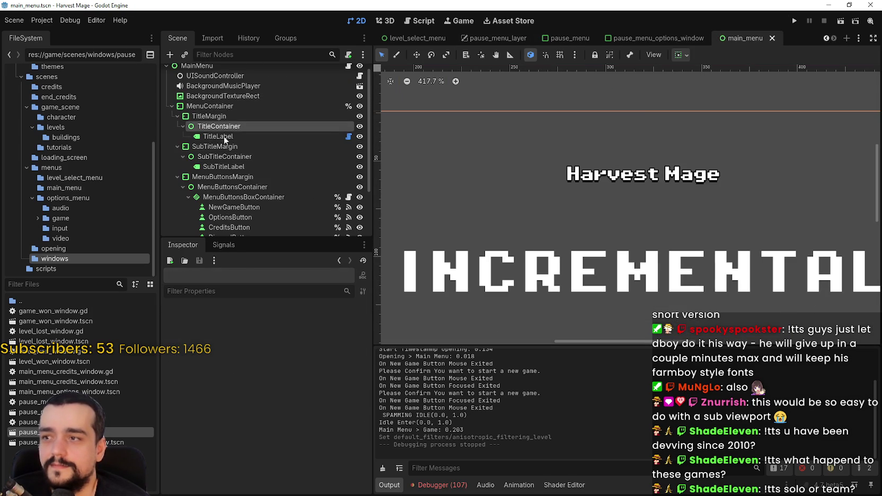
pyautogui.click(218, 136)
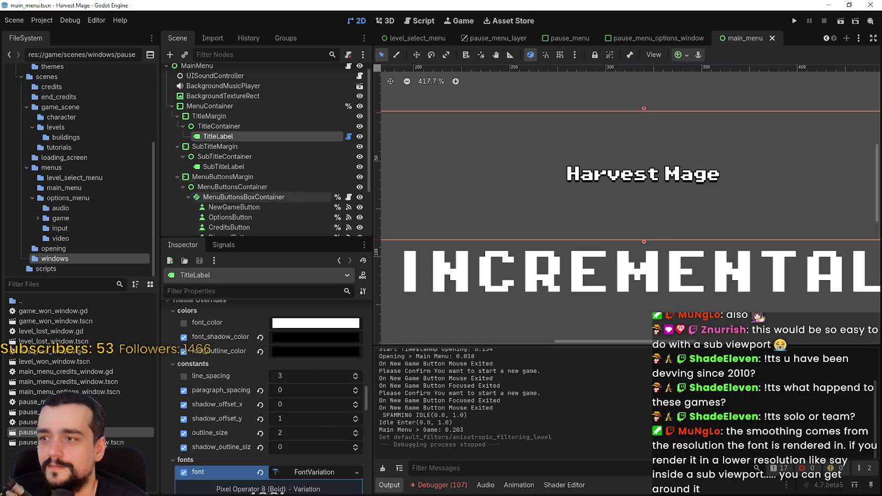